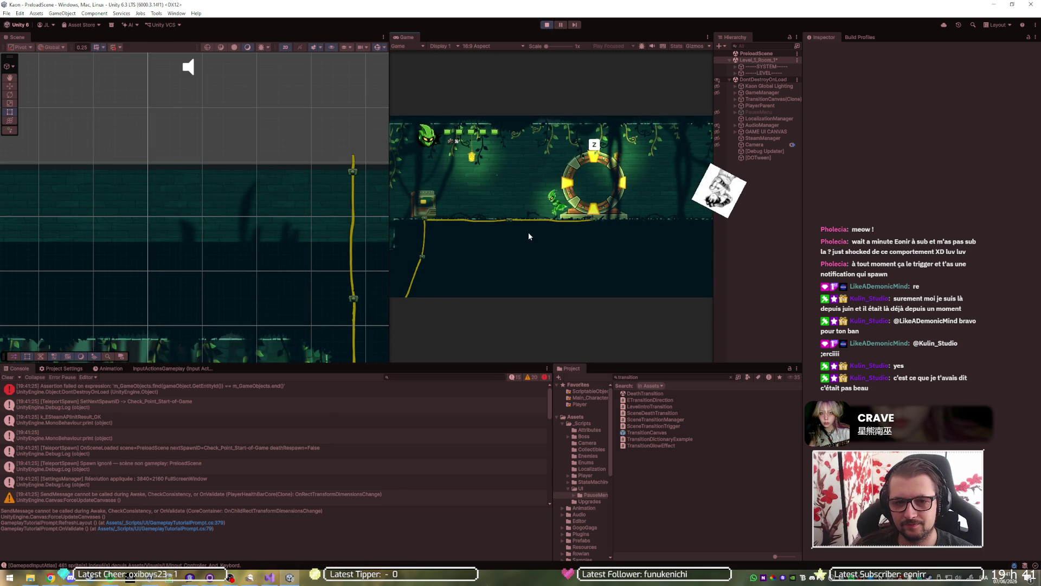
Run the character left to the terminal and back to the portal, then restart Play mode.
{"action": "key", "text": "Left"}
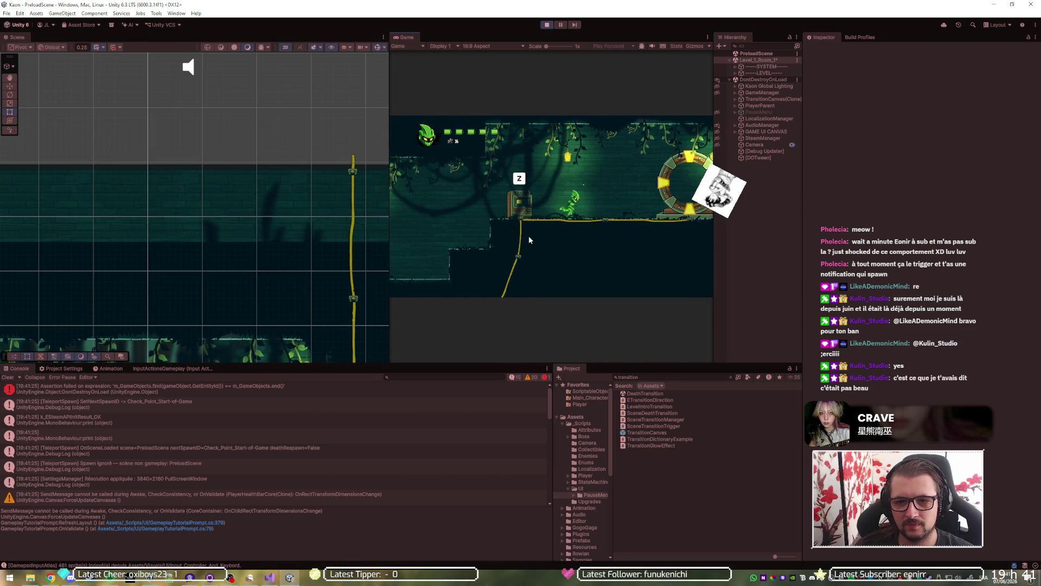
{"action": "key", "text": "Right"}
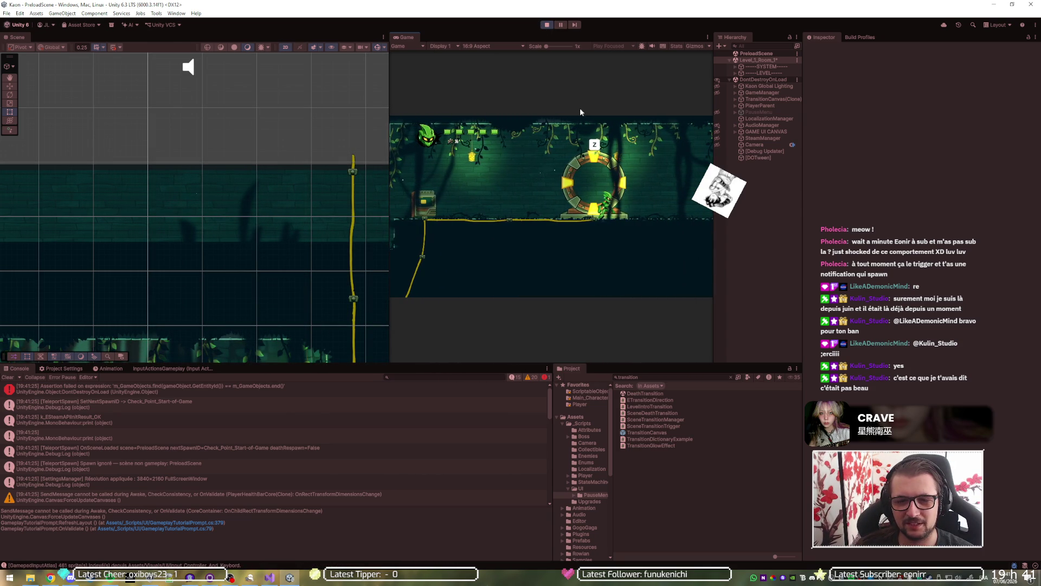
{"action": "left_click", "coordinate": [546, 25]}
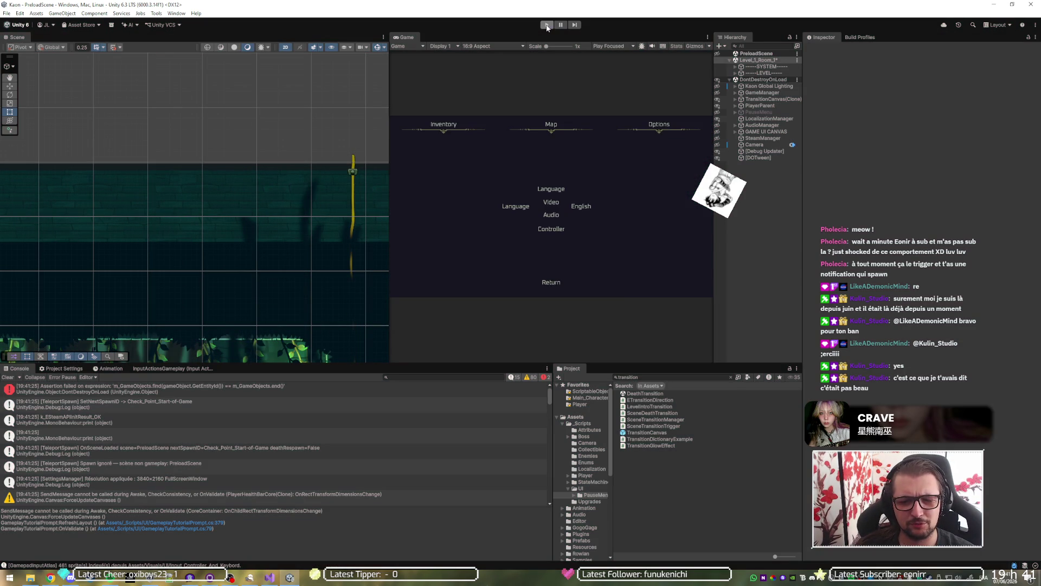
{"action": "left_click", "coordinate": [547, 25]}
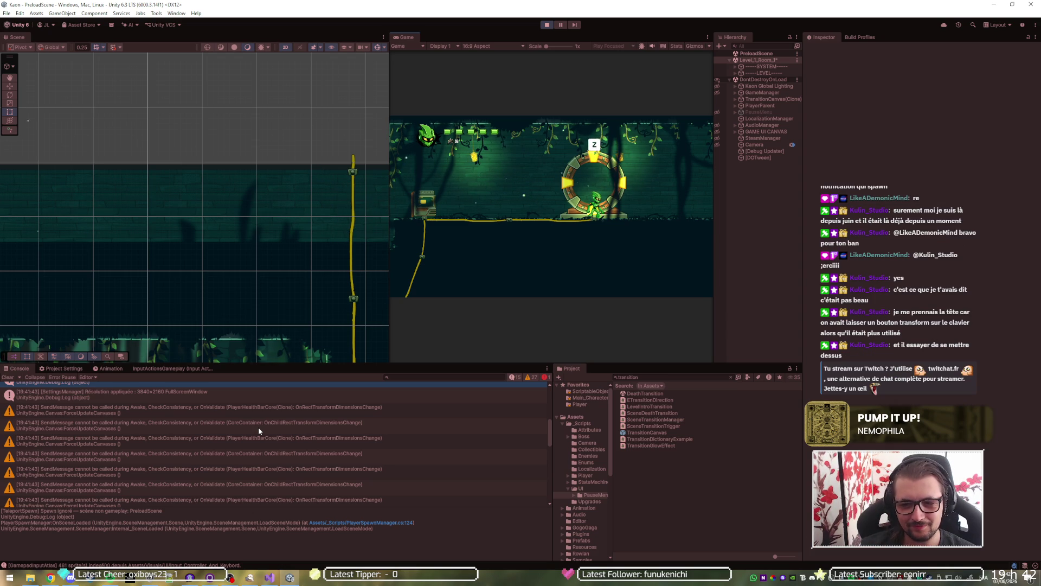
Stop Play mode and unload Level_1_Room_1 without saving changes.
{"action": "scroll", "coordinate": [262, 427], "scroll_direction": "down", "scroll_amount": 10}
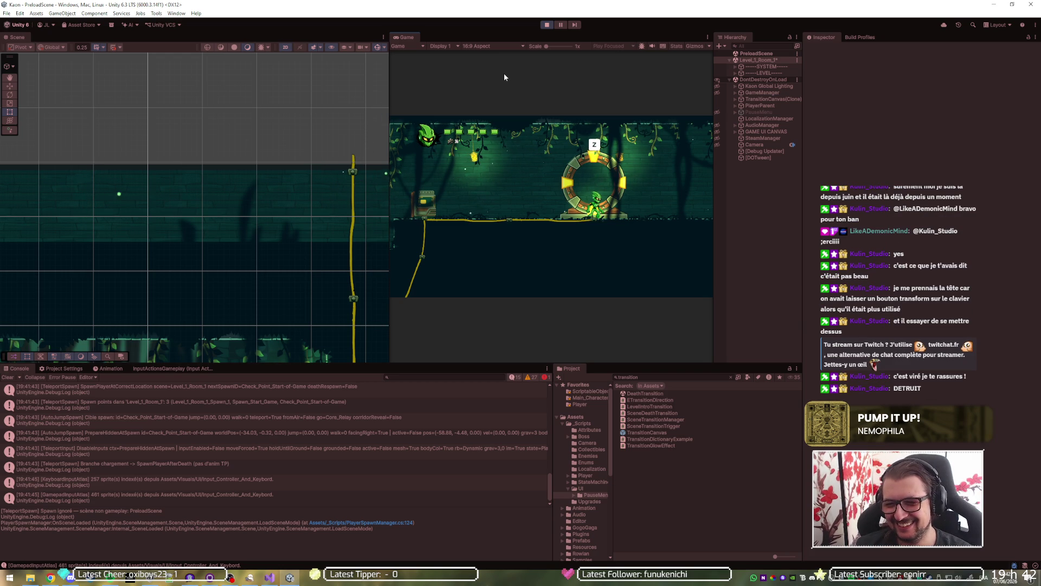
{"action": "left_click", "coordinate": [543, 25]}
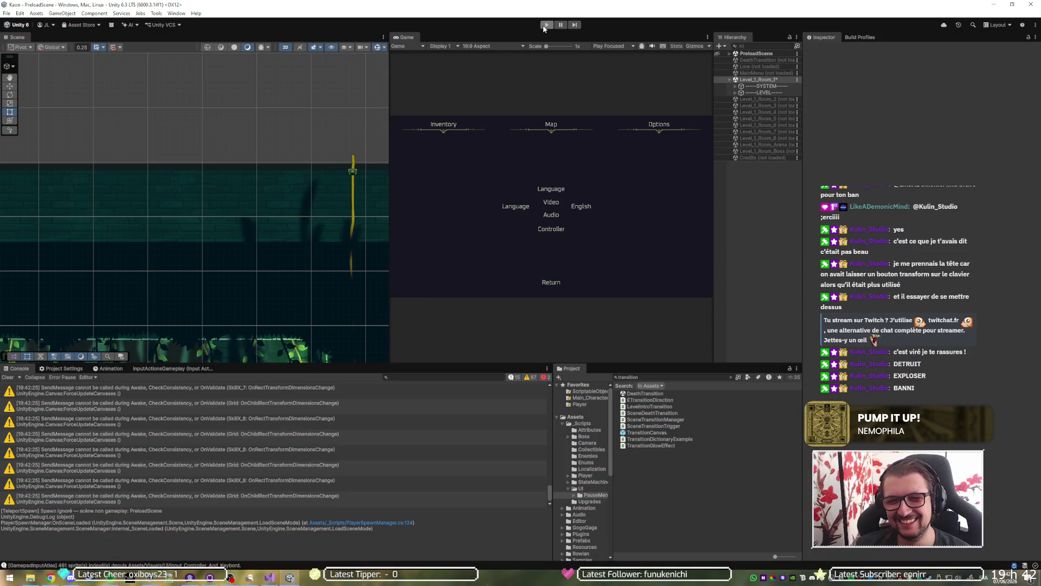
{"action": "right_click", "coordinate": [769, 80]}
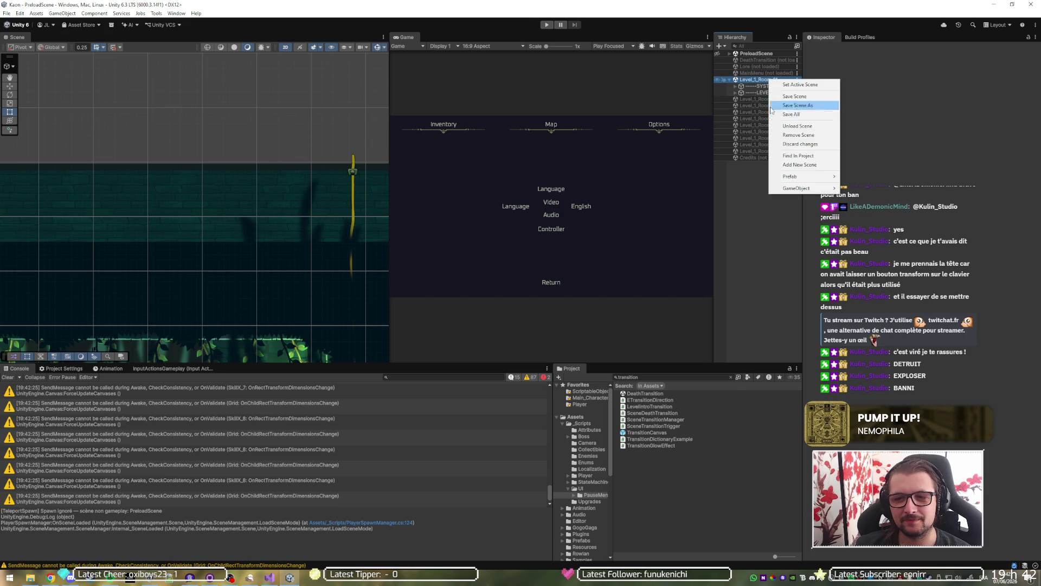
{"action": "left_click", "coordinate": [794, 126]}
{"action": "left_click", "coordinate": [534, 307]}
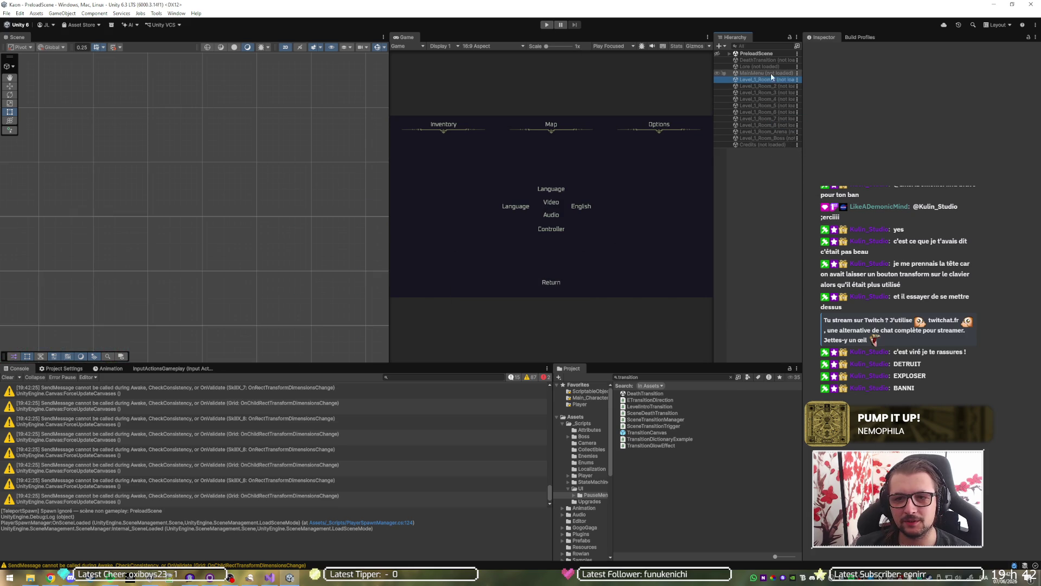
Load Level_1_Room_2 and start Play mode in it.
{"action": "right_click", "coordinate": [765, 86]}
{"action": "left_click", "coordinate": [784, 93]}
{"action": "left_click", "coordinate": [547, 24]}
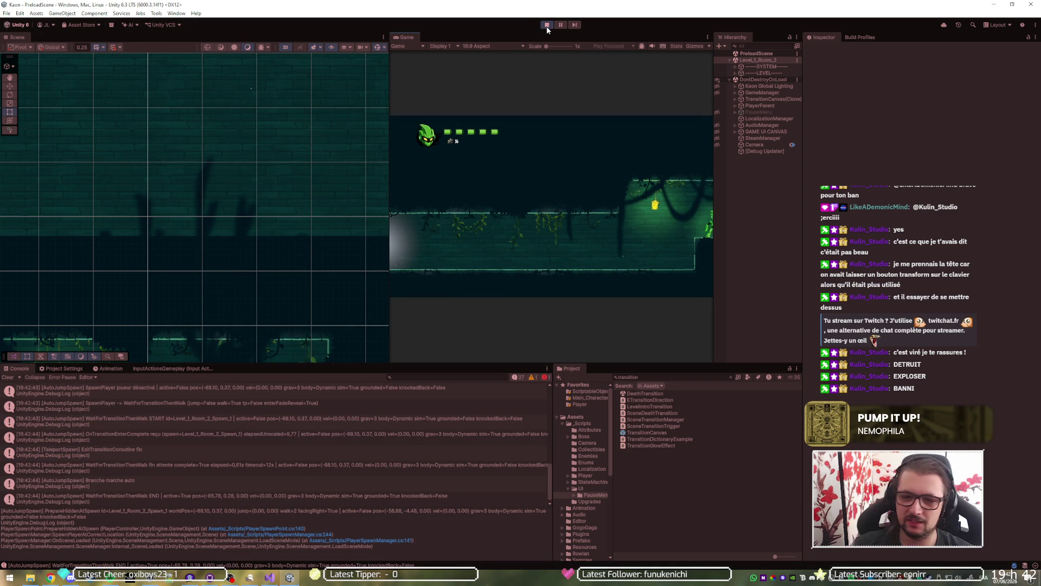
Stop the Level_1_Room_2 spawn test and quit the Unity editor.
{"action": "left_click", "coordinate": [547, 25]}
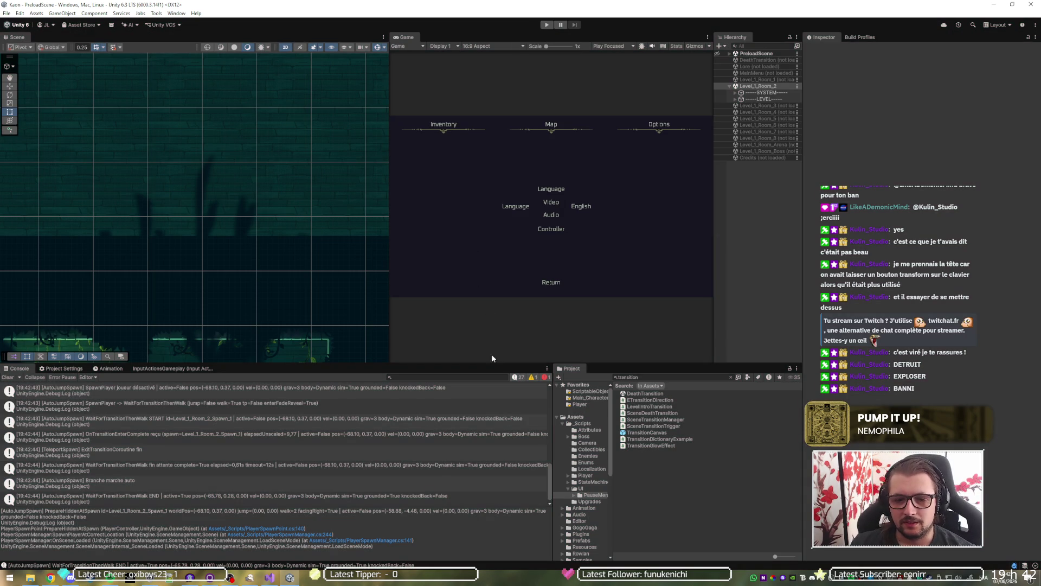
{"action": "scroll", "coordinate": [213, 460], "scroll_direction": "up", "scroll_amount": 5}
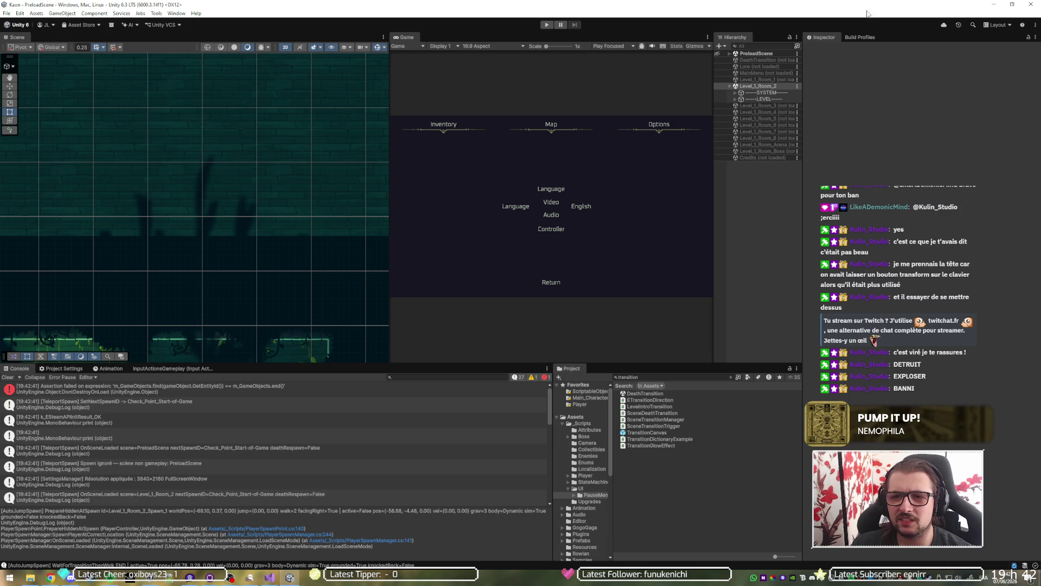
{"action": "left_click", "coordinate": [1036, 5]}
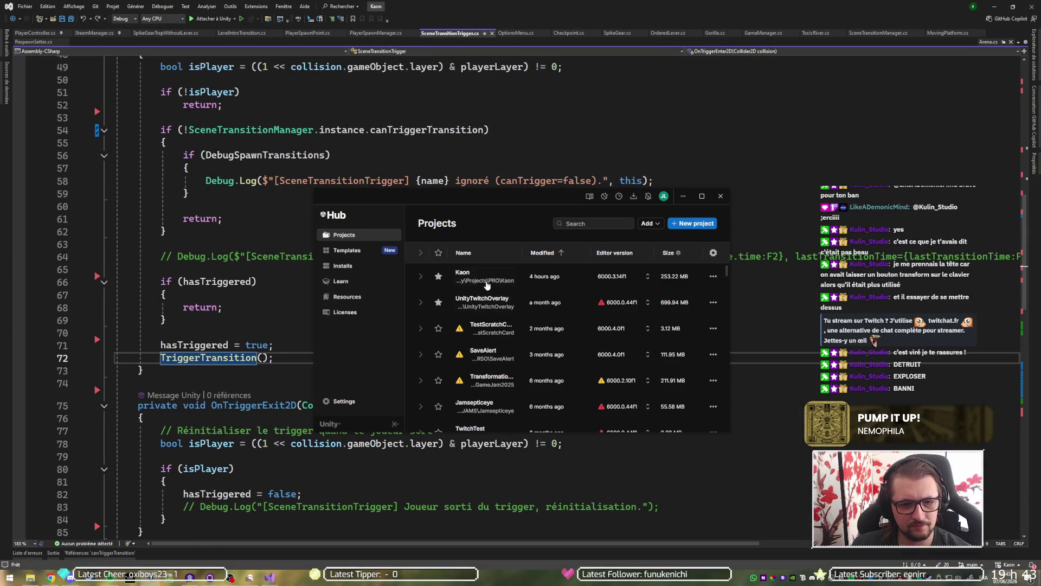
Open the Kaon project from Unity Hub's Projects list.
{"action": "left_click", "coordinate": [487, 282]}
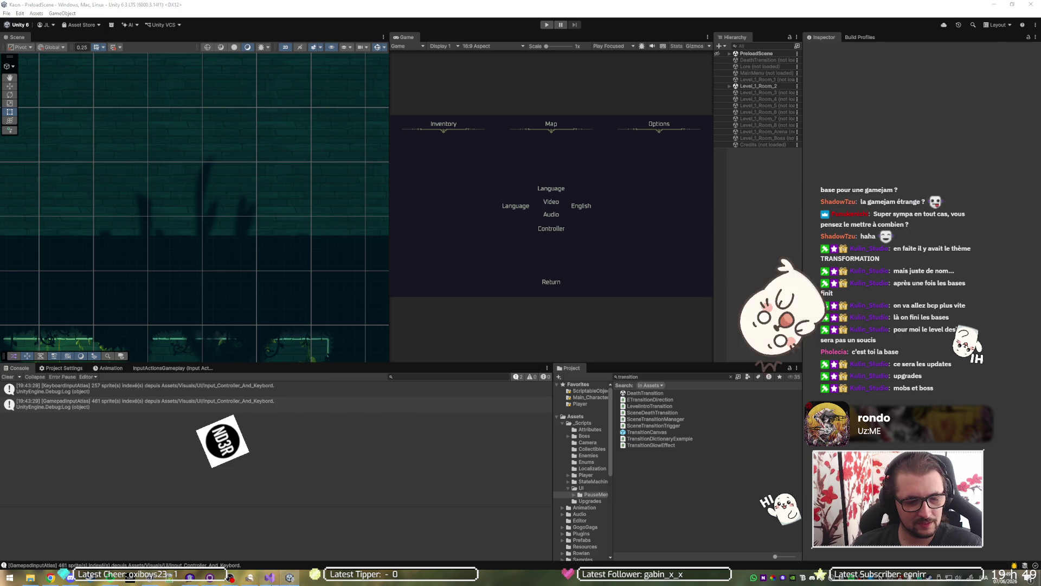
Switch from Unity to SceneTransitionTrigger.cs in Visual Studio.
{"action": "left_click", "coordinate": [269, 577]}
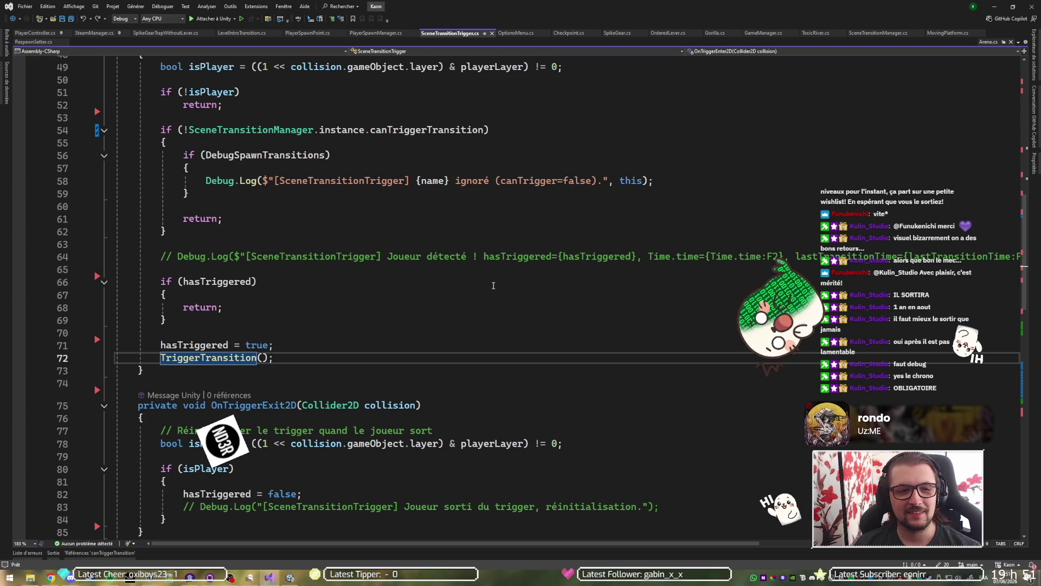
Scroll through SceneTransitionTrigger.cs, then bring up SceneTransitionManager.cs at TransitionToScene.
{"action": "scroll", "coordinate": [491, 285], "scroll_direction": "down", "scroll_amount": 5}
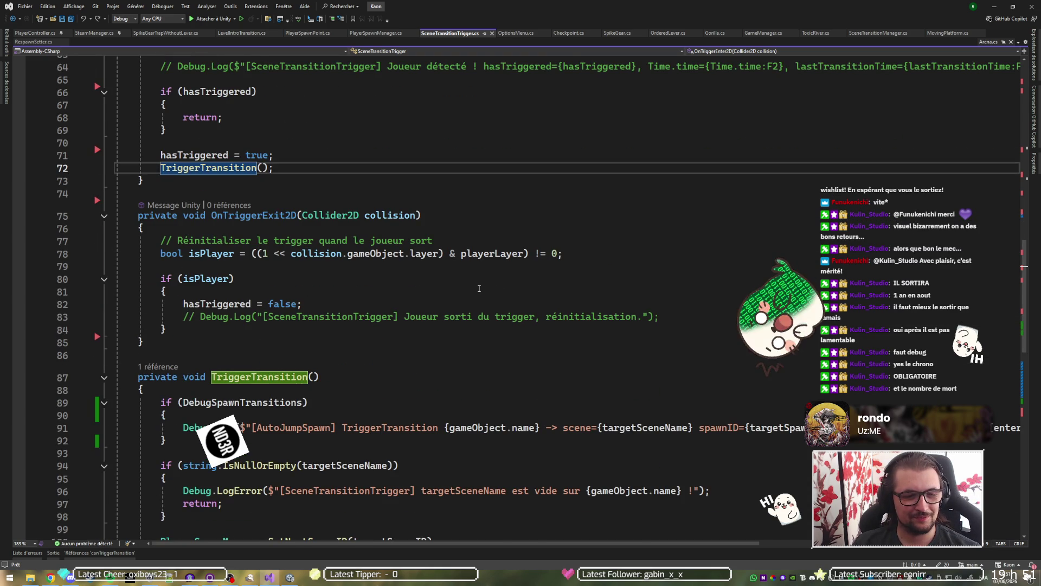
{"action": "scroll", "coordinate": [479, 288], "scroll_direction": "down", "scroll_amount": 10}
{"action": "scroll", "coordinate": [480, 289], "scroll_direction": "up", "scroll_amount": 13}
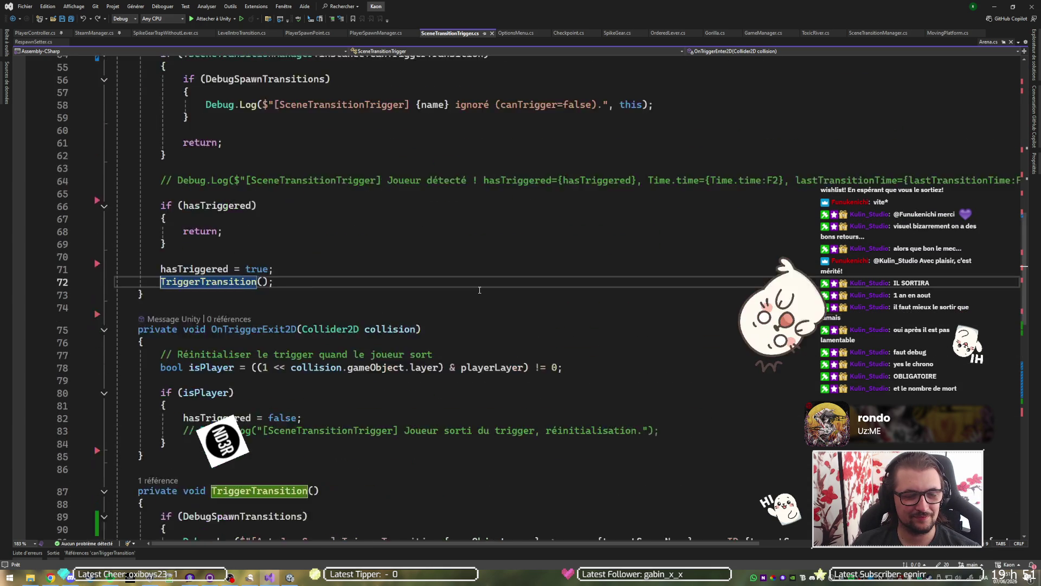
{"action": "scroll", "coordinate": [479, 290], "scroll_direction": "up", "scroll_amount": 18}
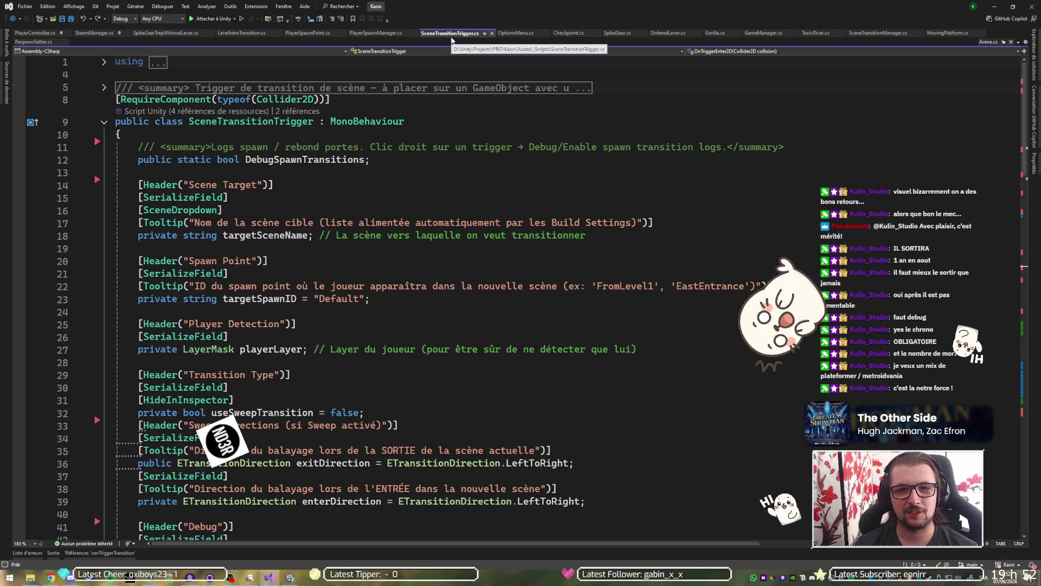
{"action": "left_click", "coordinate": [888, 33]}
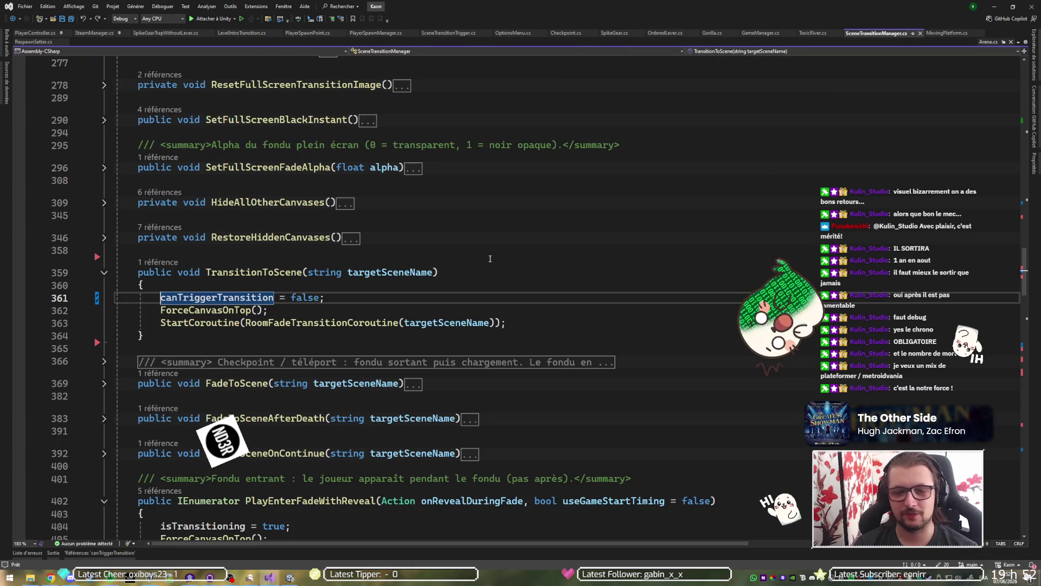
Read down SceneTransitionManager.cs, then view PlayerSpawnManager.cs's ExitTransitionCoroutine near the end.
{"action": "scroll", "coordinate": [209, 323], "scroll_direction": "down", "scroll_amount": 4}
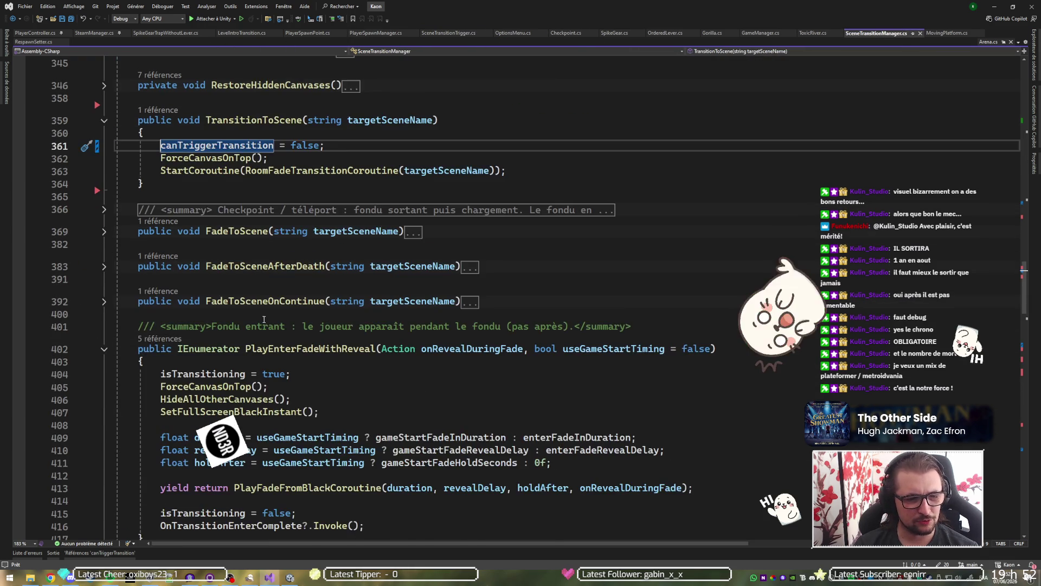
{"action": "scroll", "coordinate": [278, 295], "scroll_direction": "down", "scroll_amount": 4}
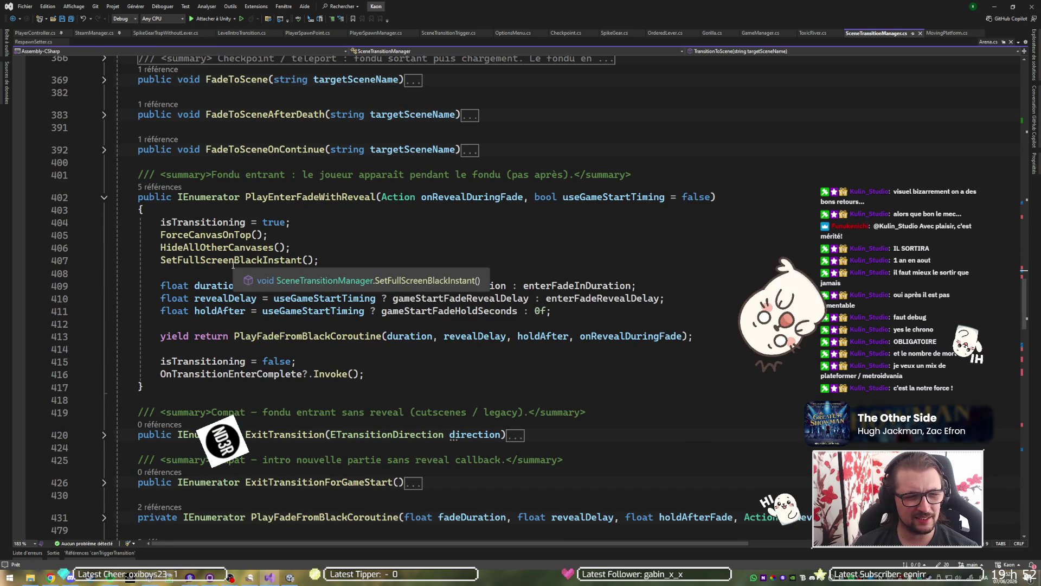
{"action": "scroll", "coordinate": [233, 265], "scroll_direction": "down", "scroll_amount": 6}
{"action": "scroll", "coordinate": [329, 277], "scroll_direction": "down", "scroll_amount": 8}
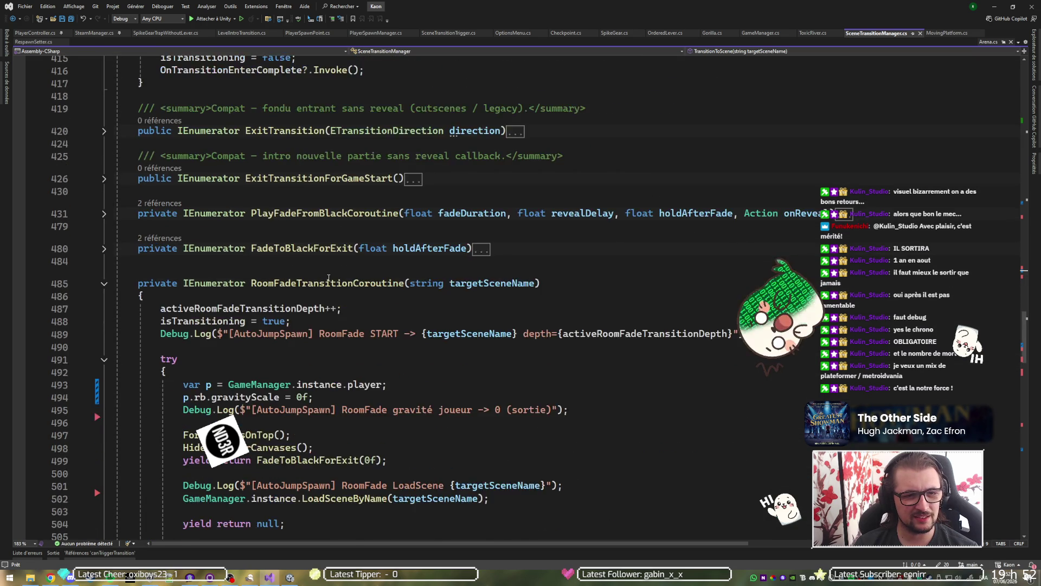
{"action": "scroll", "coordinate": [329, 282], "scroll_direction": "down", "scroll_amount": 2}
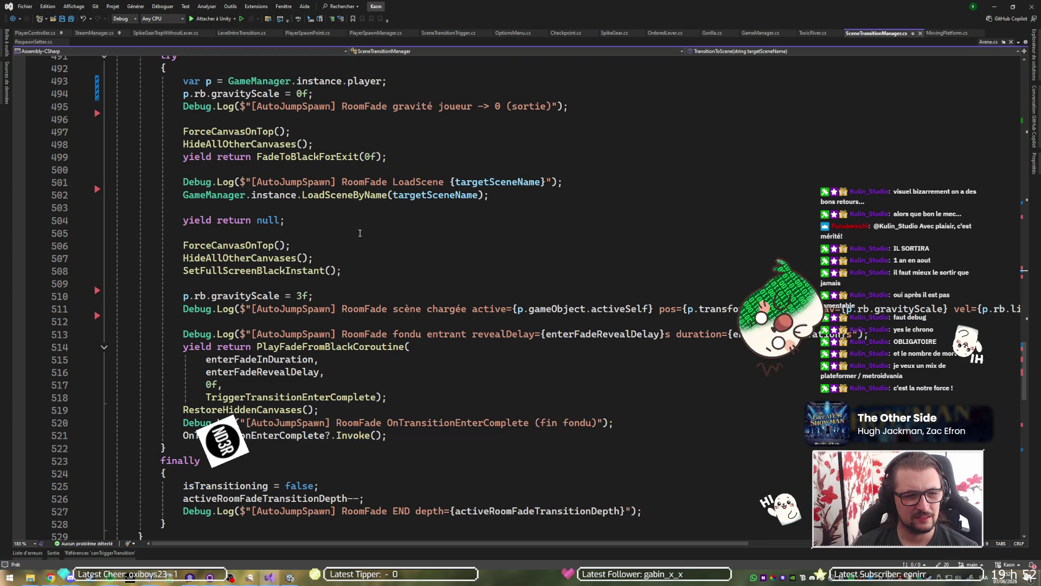
{"action": "scroll", "coordinate": [354, 274], "scroll_direction": "down", "scroll_amount": 4}
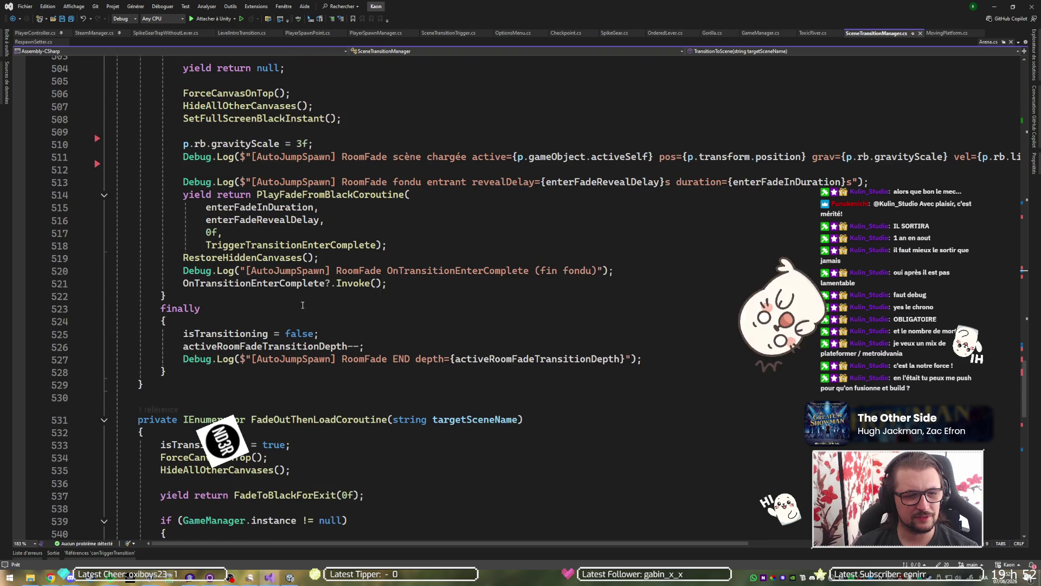
{"action": "scroll", "coordinate": [301, 312], "scroll_direction": "down", "scroll_amount": 5}
{"action": "scroll", "coordinate": [300, 311], "scroll_direction": "down", "scroll_amount": 2}
{"action": "scroll", "coordinate": [410, 250], "scroll_direction": "down", "scroll_amount": 3}
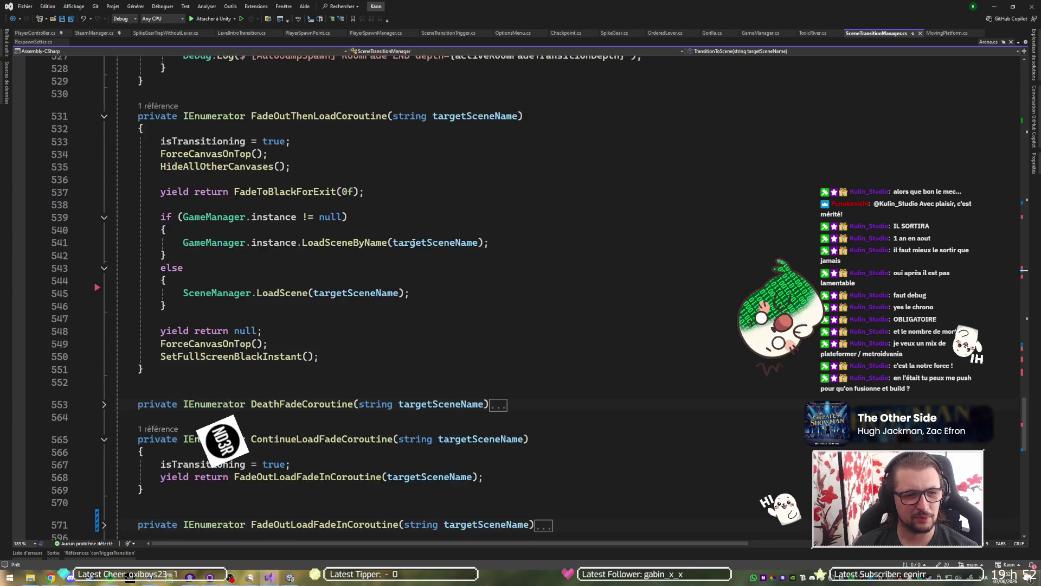
{"action": "scroll", "coordinate": [344, 281], "scroll_direction": "down", "scroll_amount": 6}
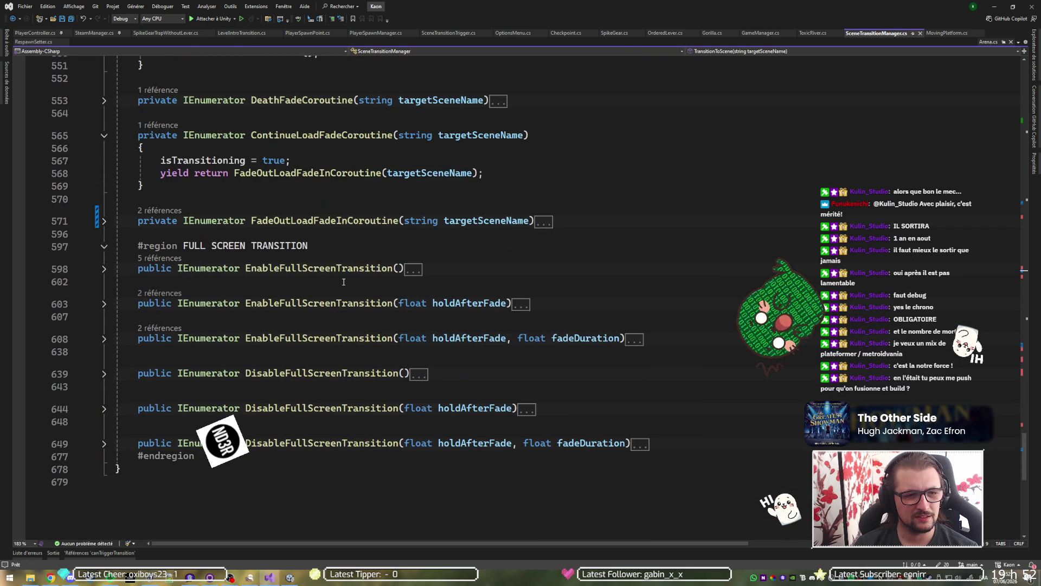
{"action": "scroll", "coordinate": [349, 280], "scroll_direction": "up", "scroll_amount": 20}
{"action": "scroll", "coordinate": [353, 276], "scroll_direction": "down", "scroll_amount": 10}
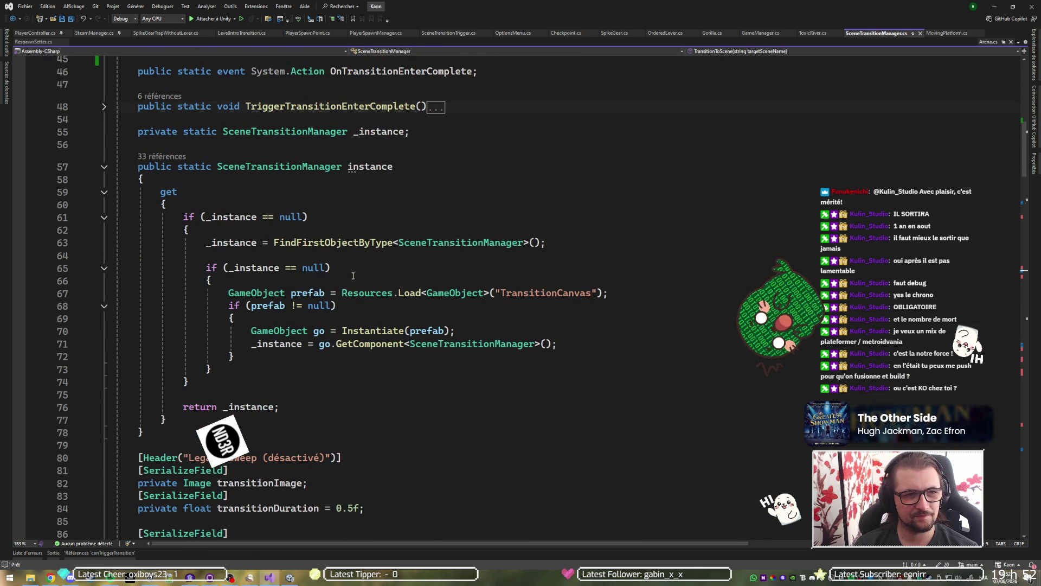
{"action": "scroll", "coordinate": [353, 276], "scroll_direction": "down", "scroll_amount": 20}
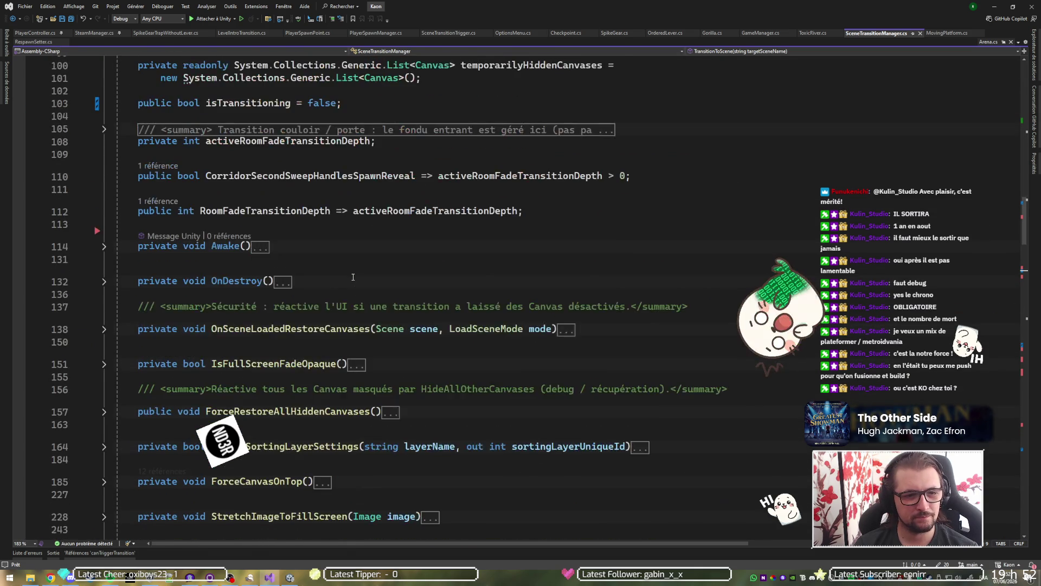
{"action": "scroll", "coordinate": [353, 277], "scroll_direction": "down", "scroll_amount": 5}
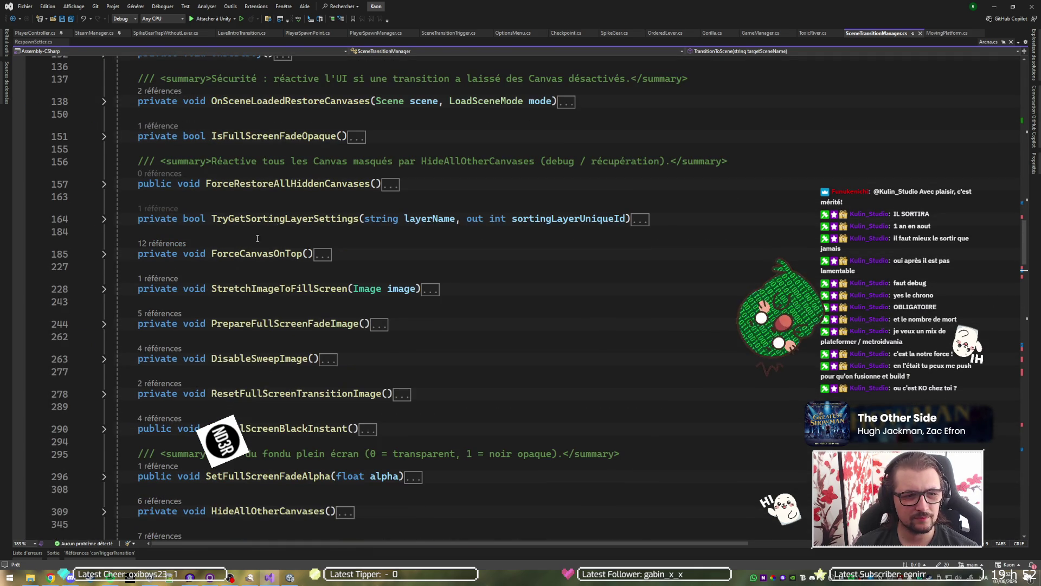
{"action": "scroll", "coordinate": [537, 280], "scroll_direction": "down", "scroll_amount": 1}
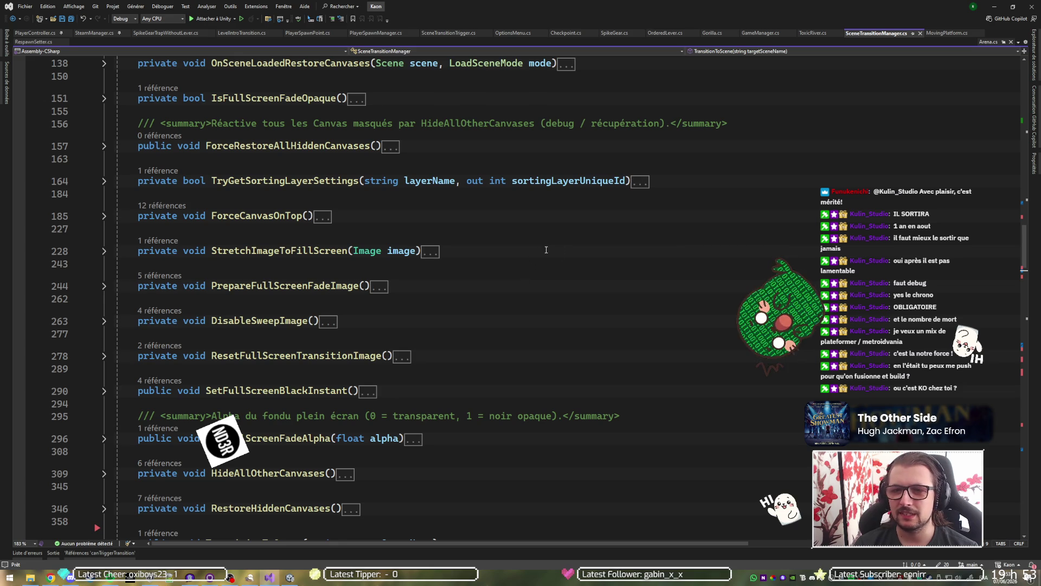
{"action": "left_click", "coordinate": [365, 35]}
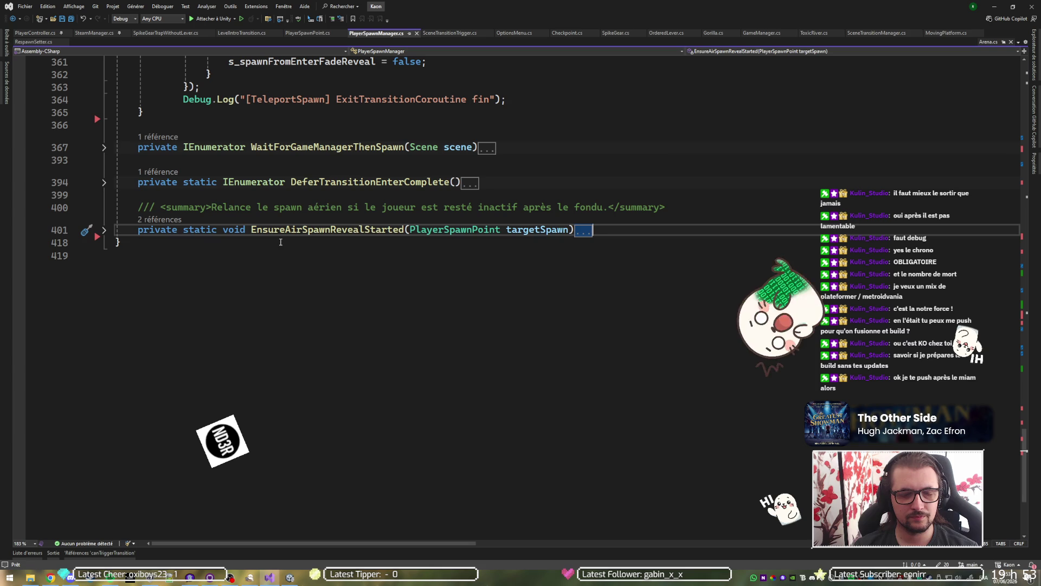
{"action": "scroll", "coordinate": [293, 238], "scroll_direction": "up", "scroll_amount": 15}
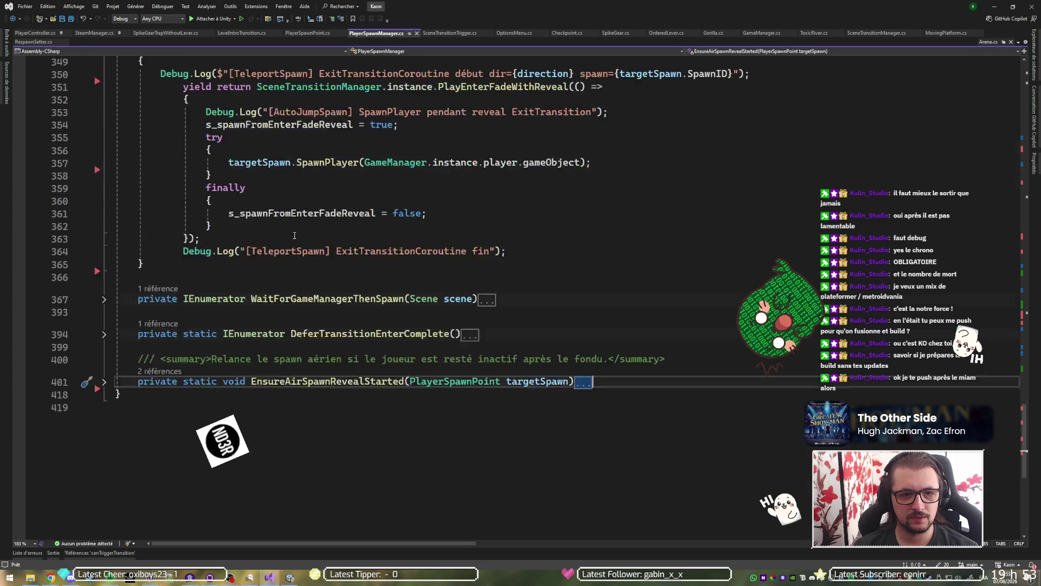
Search PlayerSpawnManager.cs for 'limit'.
{"action": "key", "text": "ctrl+f"}
{"action": "scroll", "coordinate": [307, 236], "scroll_direction": "up", "scroll_amount": 20}
{"action": "type", "text": "limits"}
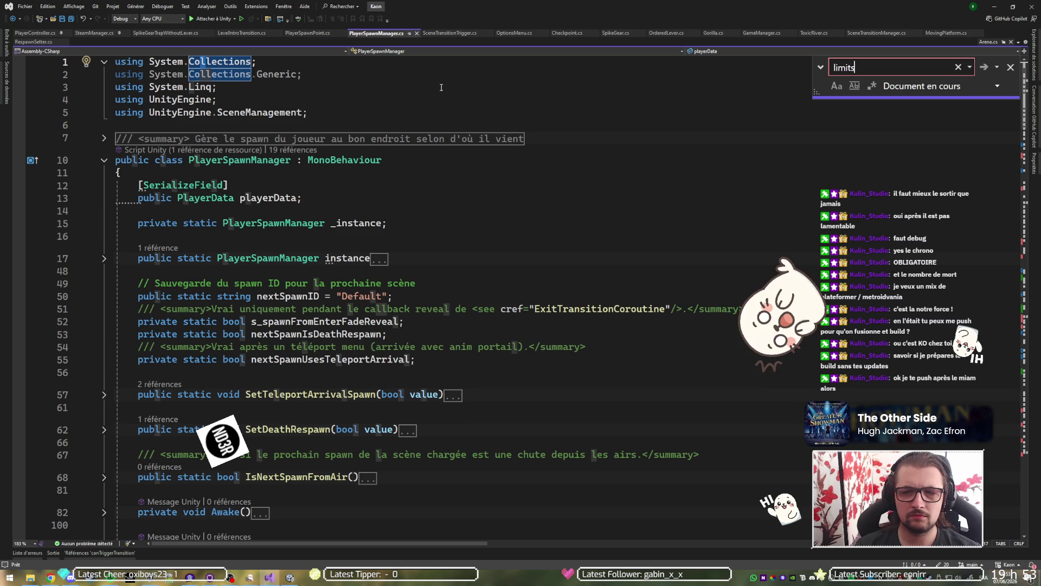
{"action": "key", "text": "BackSpace"}
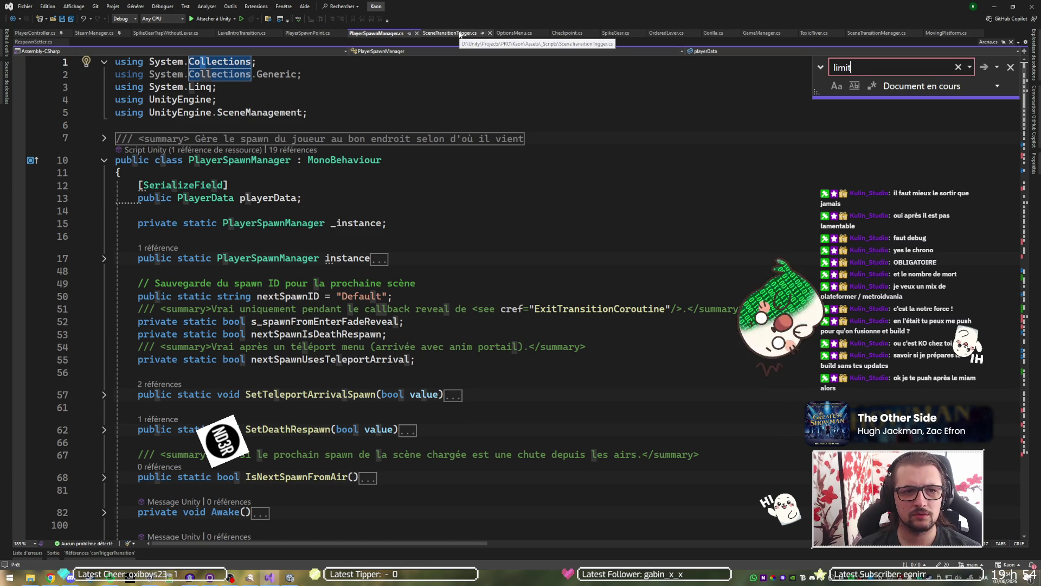
Search SceneTransitionManager.cs for 'limit', then for 'camera'.
{"action": "left_click", "coordinate": [876, 33]}
{"action": "key", "text": "ctrl+f"}
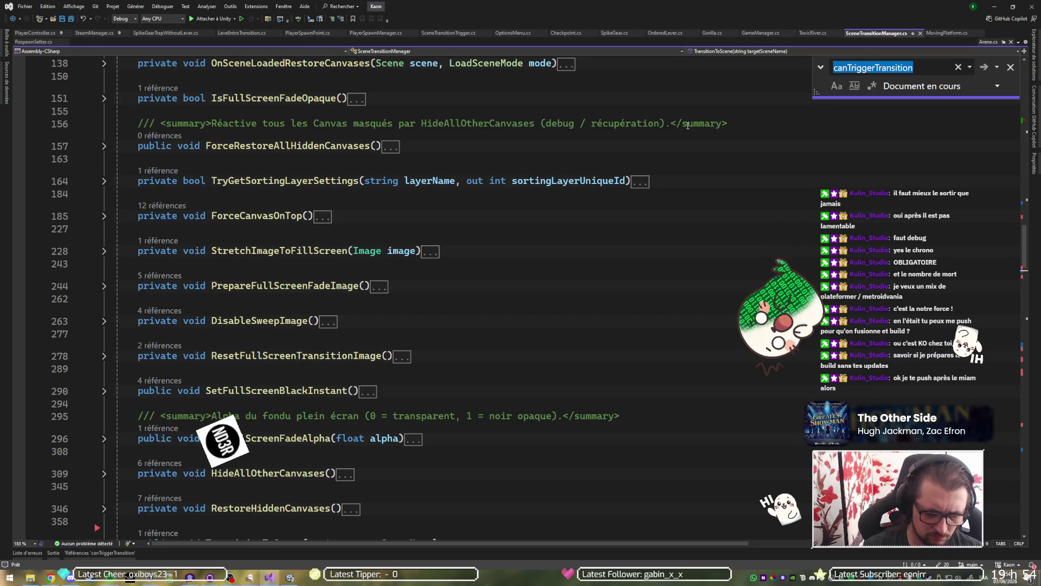
{"action": "type", "text": "limit"}
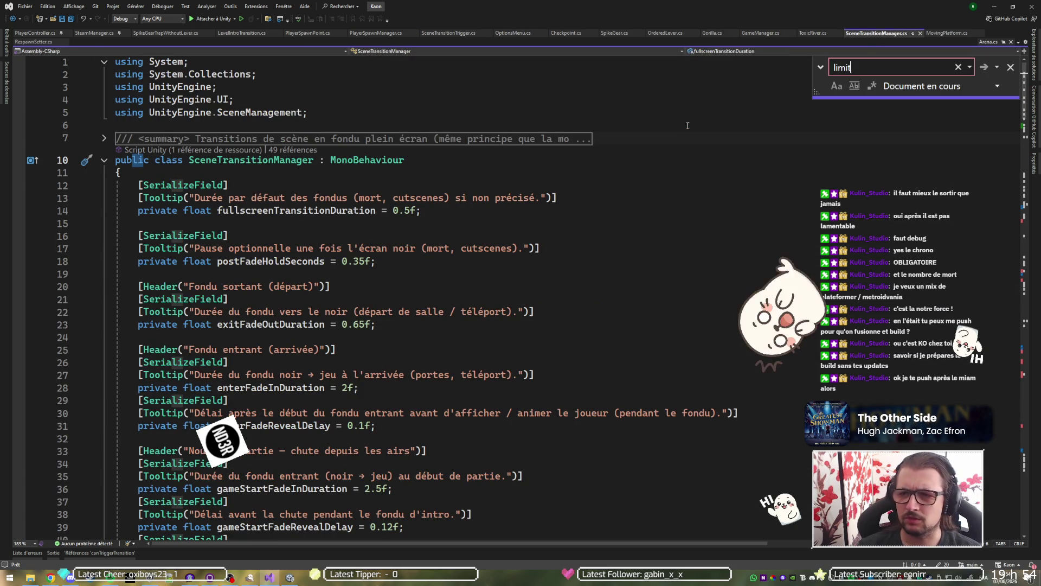
{"action": "key", "text": "BackSpace"}
{"action": "key", "text": "BackSpace"}
{"action": "key", "text": "BackSpace"}
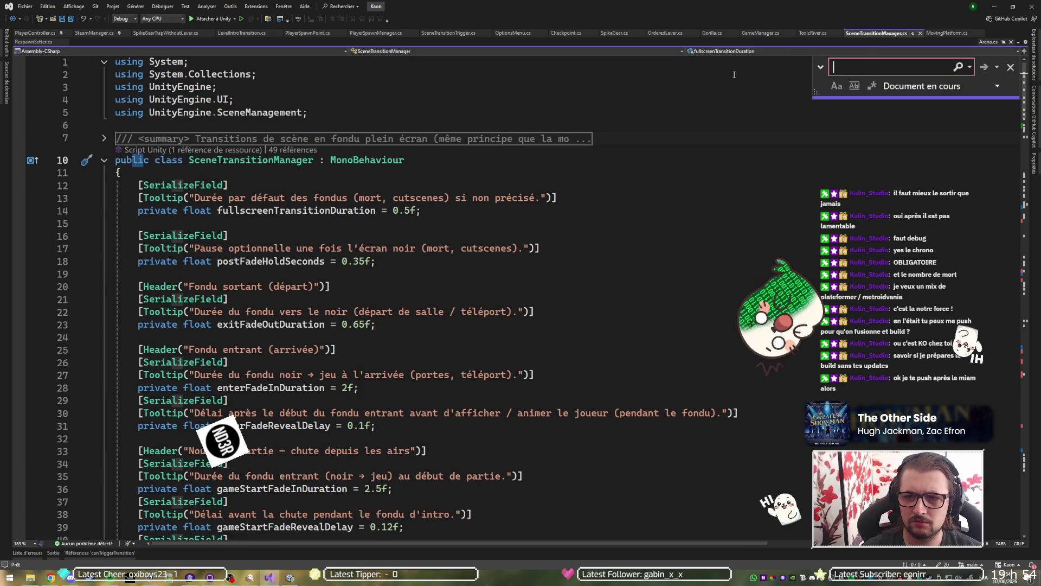
{"action": "type", "text": "camera"}
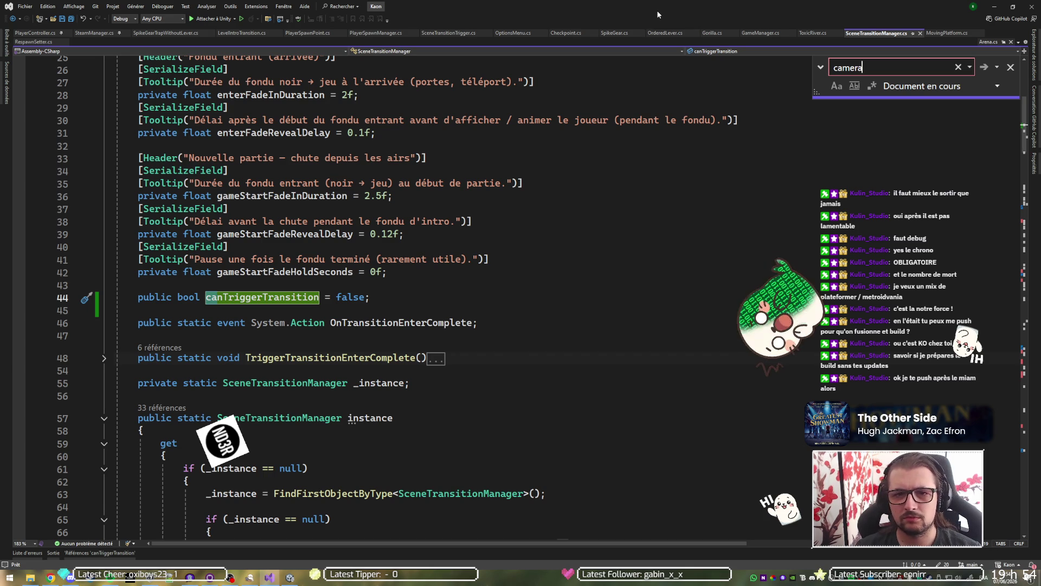
Search PlayerSpawnManager.cs for 'camera' and step through matches to the CameraManager activeCutscene check.
{"action": "left_click", "coordinate": [375, 33]}
{"action": "key", "text": "ctrl+f"}
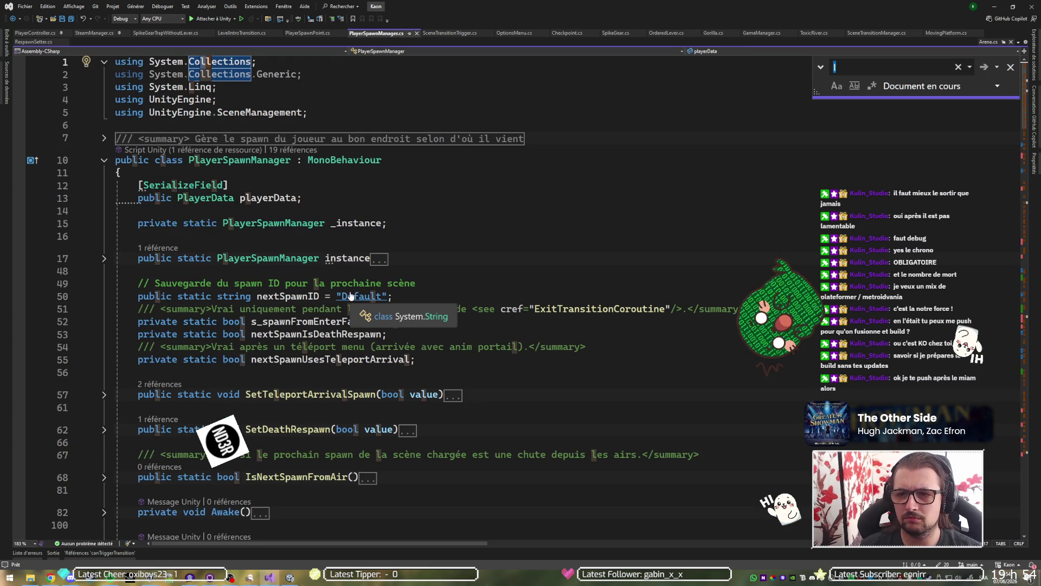
{"action": "type", "text": "camra"}
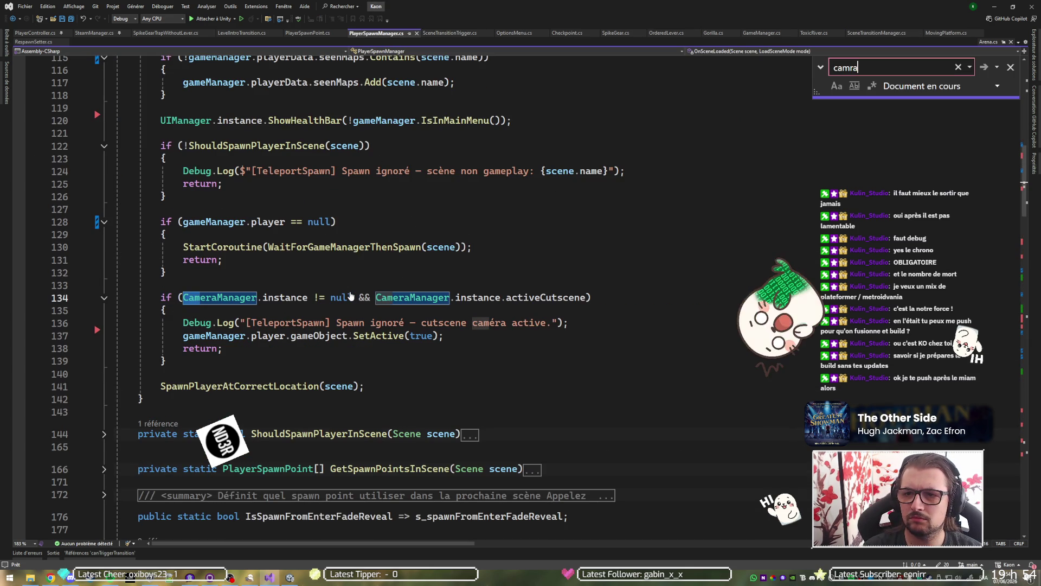
{"action": "key", "text": "BackSpace"}
{"action": "key", "text": "BackSpace"}
{"action": "type", "text": "era"}
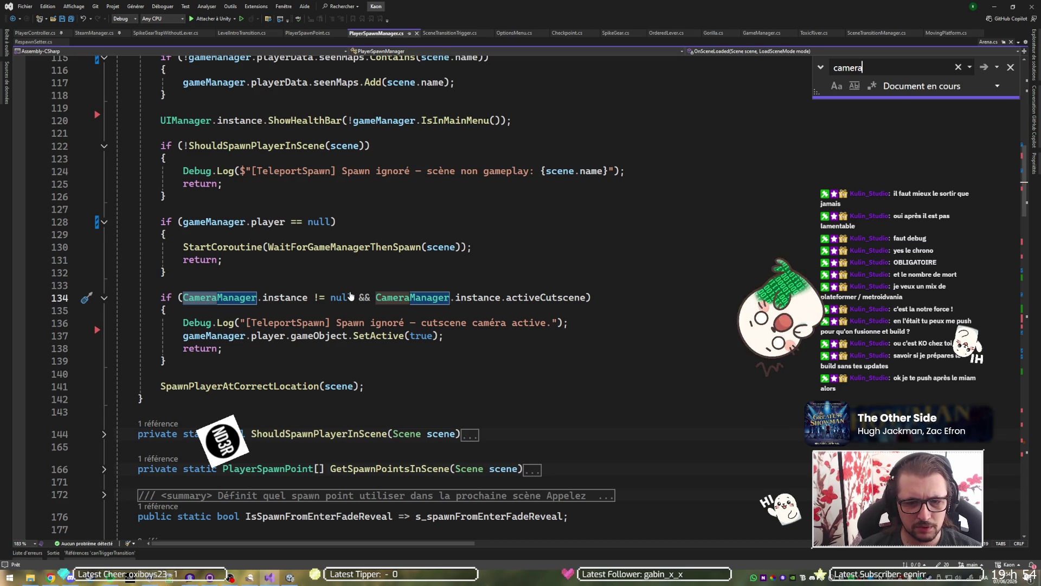
{"action": "key", "text": "Return"}
{"action": "key", "text": "Return"}
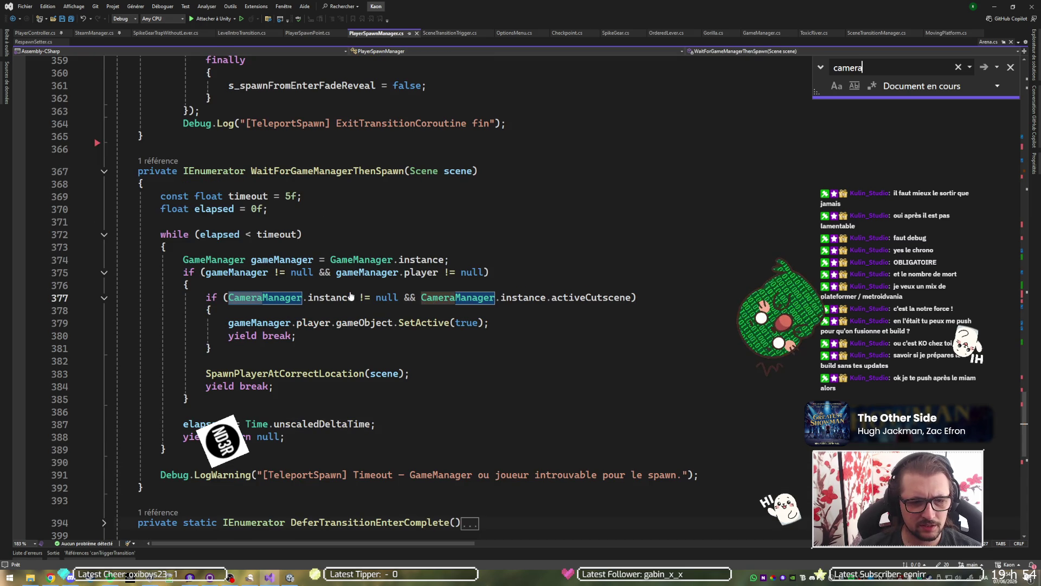
{"action": "key", "text": "Return"}
{"action": "key", "text": "Return"}
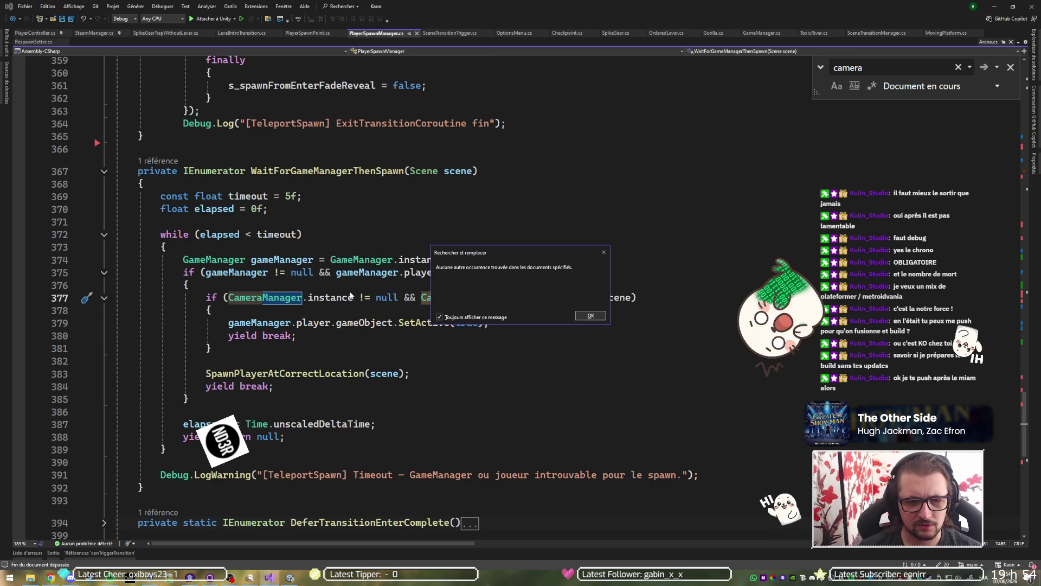
{"action": "key", "text": "Return"}
{"action": "key", "text": "ctrl+Tab"}
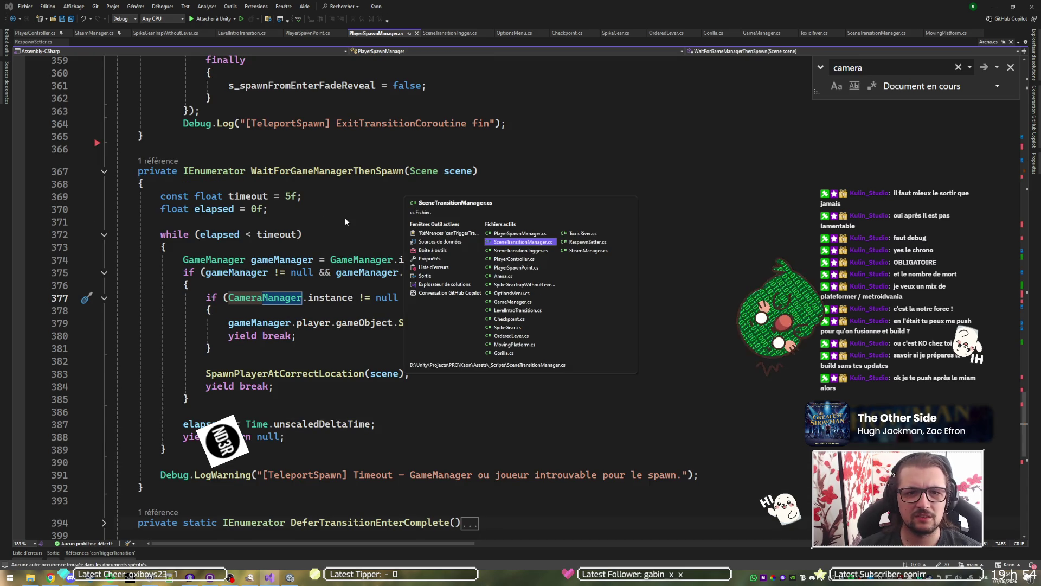
{"action": "key", "text": "ctrl+Tab"}
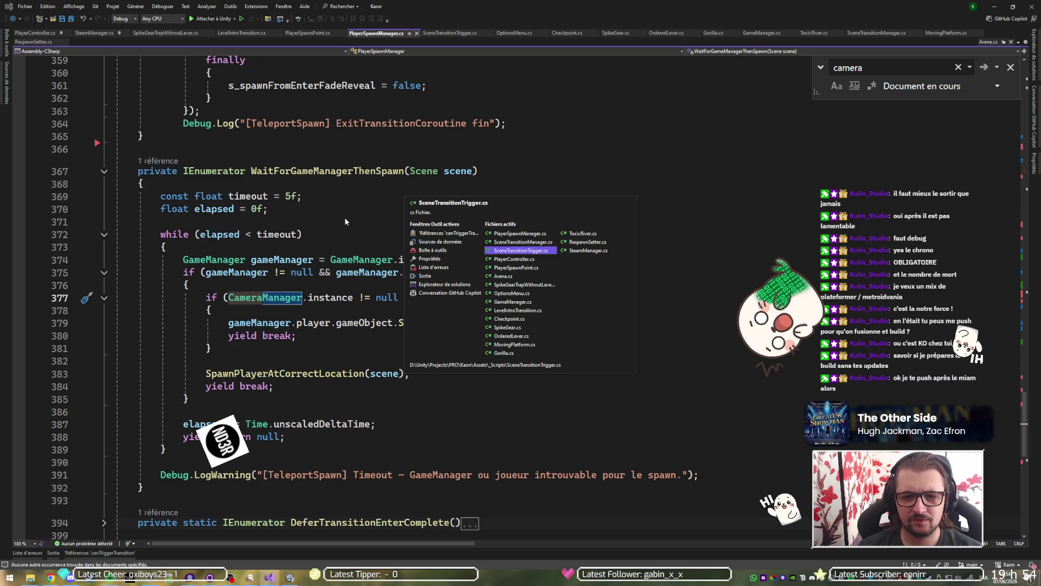
Open PlayerSpawnPoint.cs and search it for 'amera'.
{"action": "left_click", "coordinate": [508, 268]}
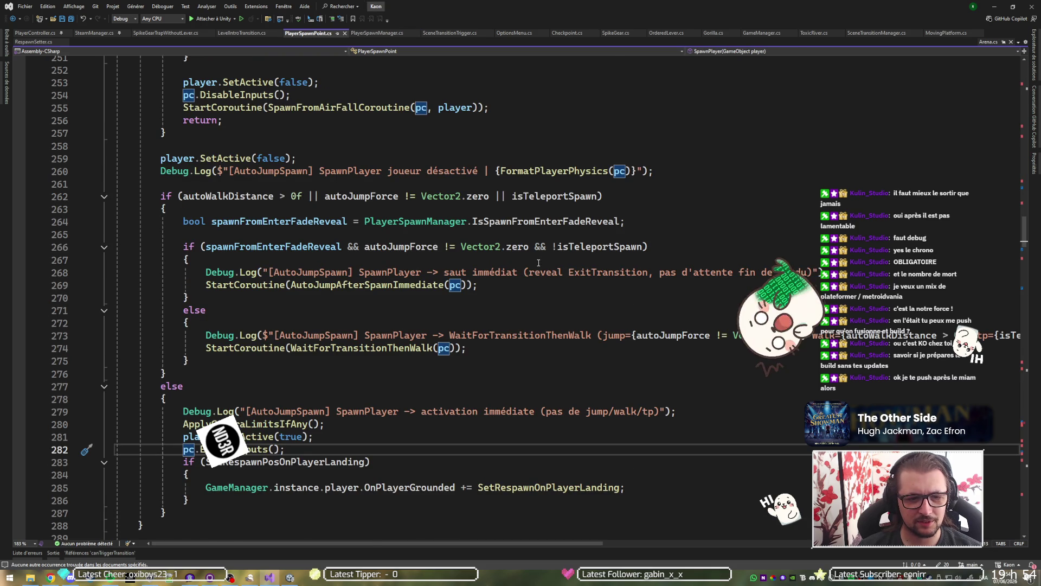
{"action": "scroll", "coordinate": [539, 263], "scroll_direction": "down", "scroll_amount": 3}
{"action": "key", "text": "ctrl+f"}
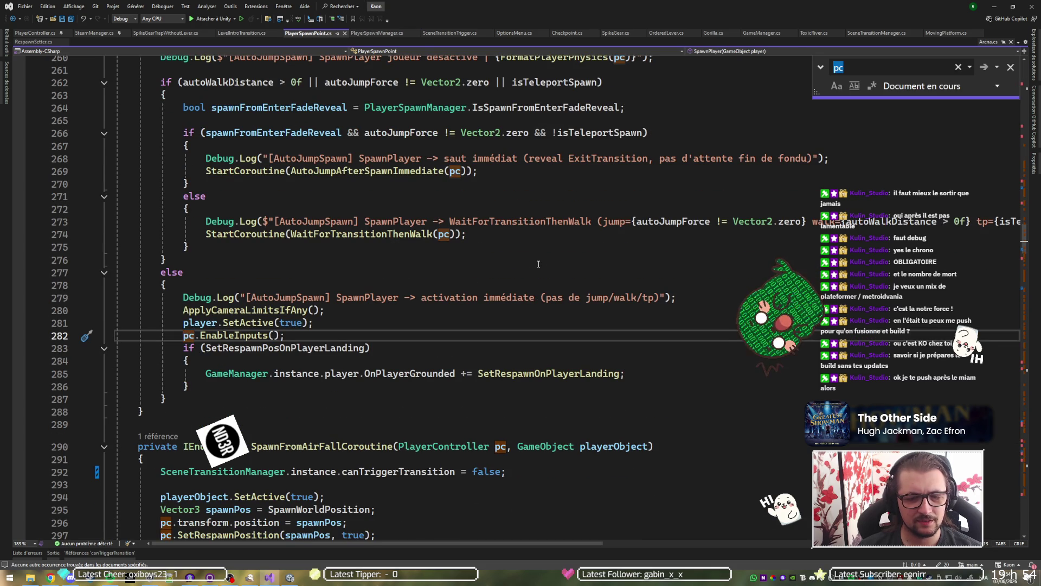
{"action": "type", "text": "amera"}
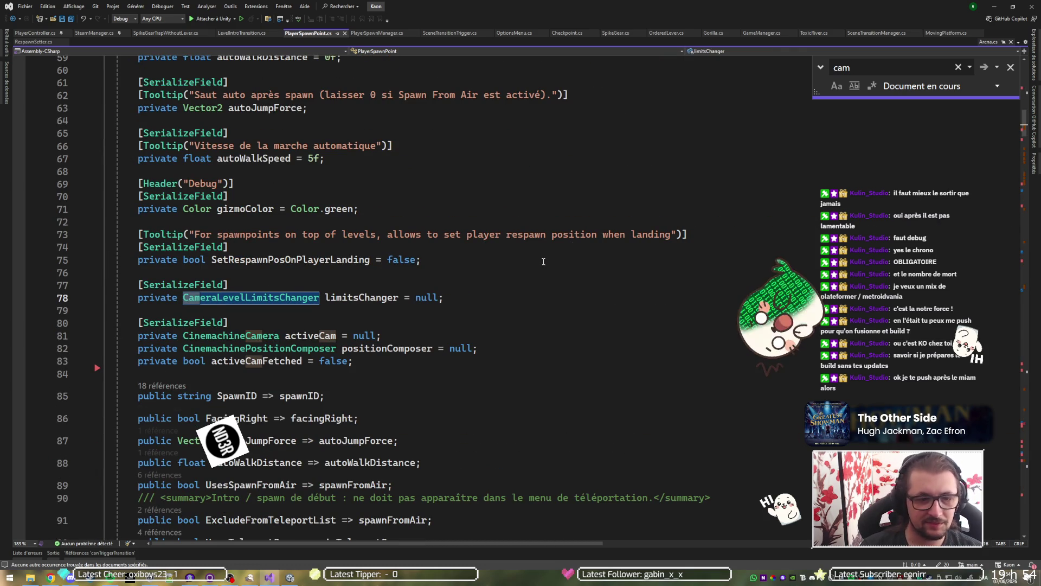
Find all 5 references to limitsChanger and jump to its null check in Start.
{"action": "left_click", "coordinate": [383, 297]}
{"action": "key", "text": "shift+F12"}
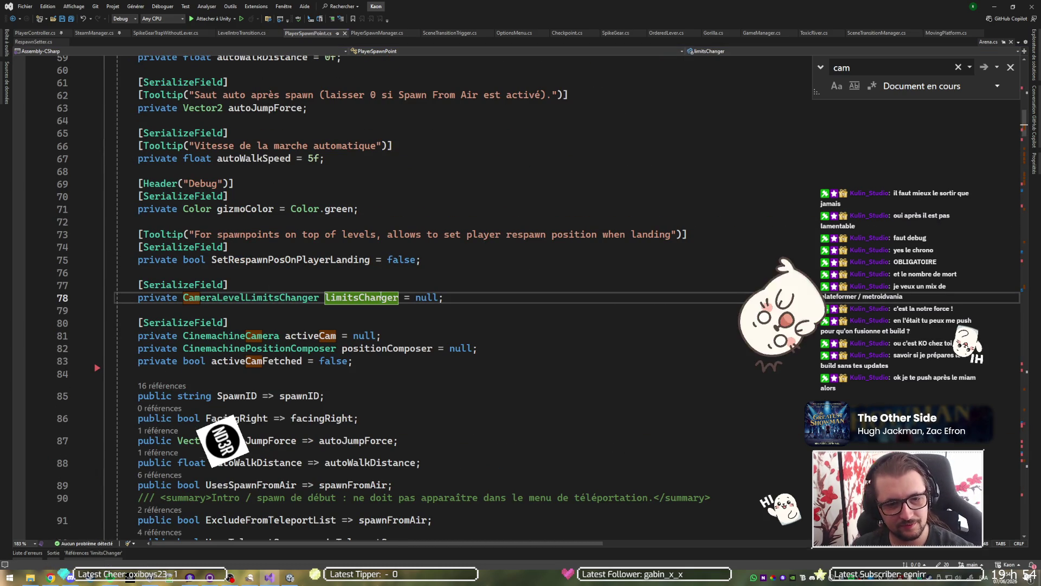
{"action": "left_click", "coordinate": [94, 479]}
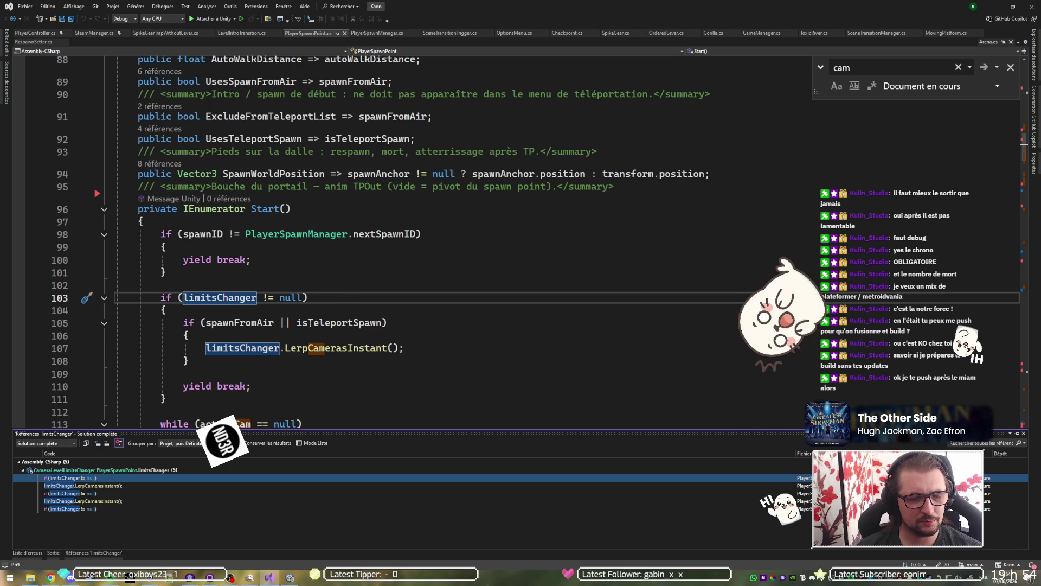
{"action": "scroll", "coordinate": [447, 325], "scroll_direction": "down", "scroll_amount": 1}
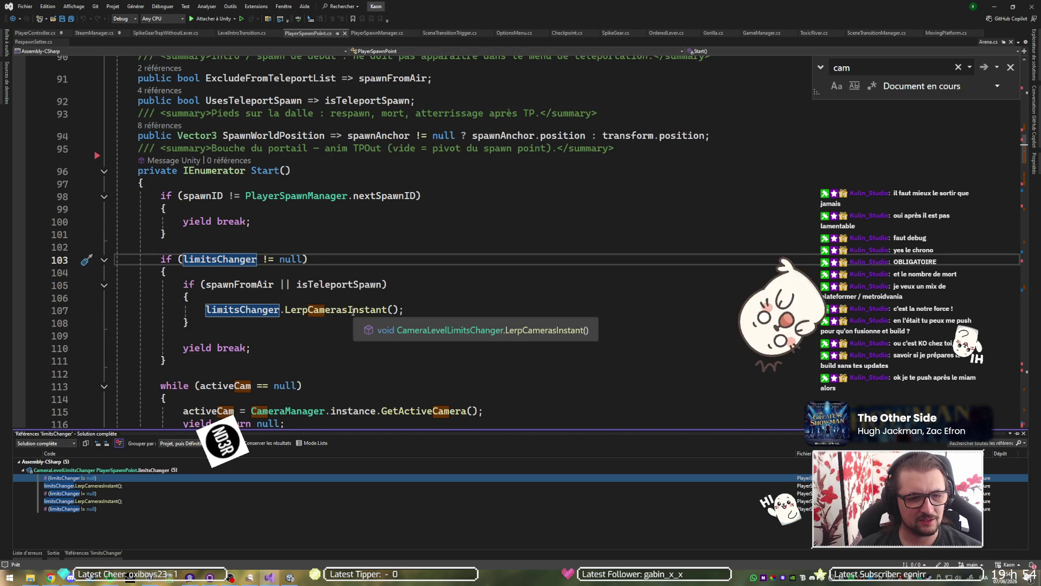
{"action": "scroll", "coordinate": [353, 311], "scroll_direction": "down", "scroll_amount": 2}
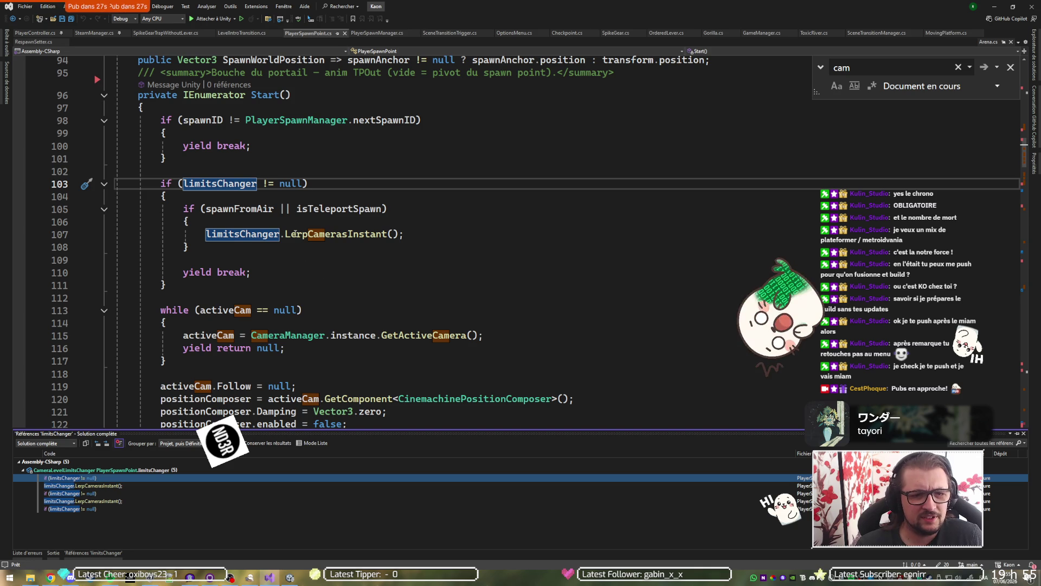
{"action": "mouse_move", "coordinate": [323, 237]}
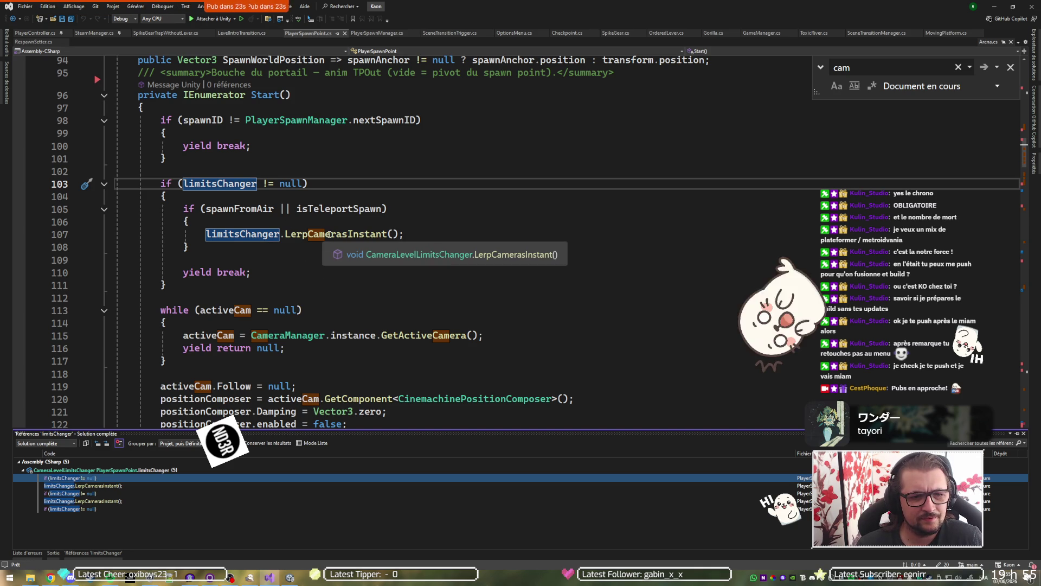
Visit the limitsChanger usages on lines 107 and 153, then return to its line-78 declaration.
{"action": "left_click", "coordinate": [94, 487]}
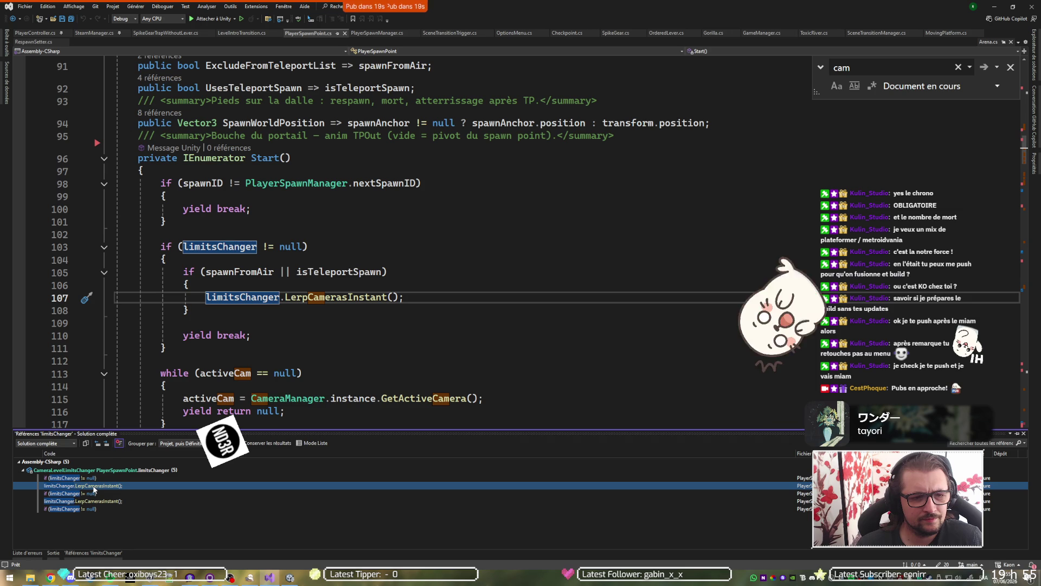
{"action": "left_click", "coordinate": [92, 494]}
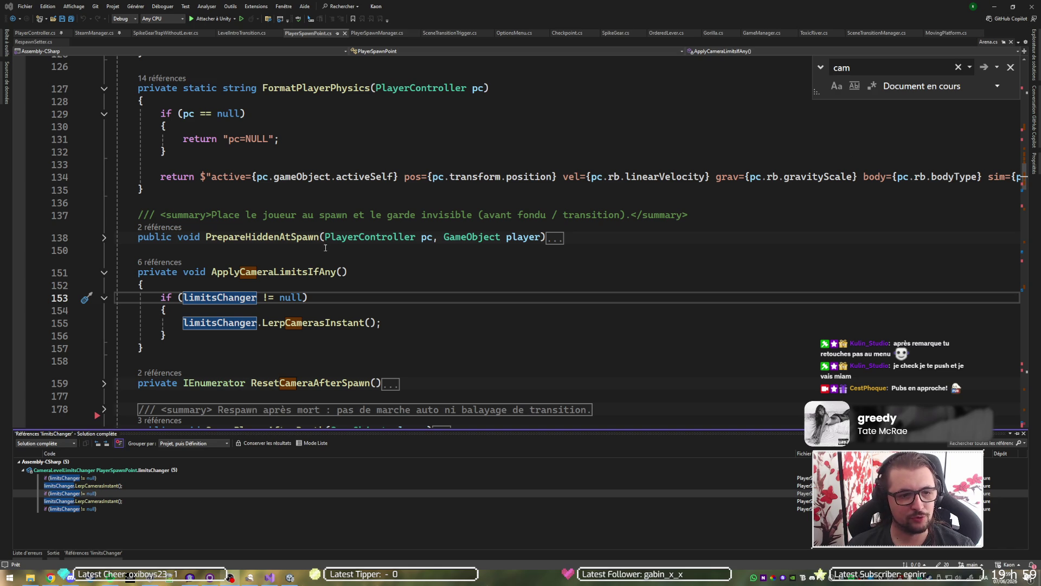
{"action": "left_click", "coordinate": [228, 297], "text": "ctrl"}
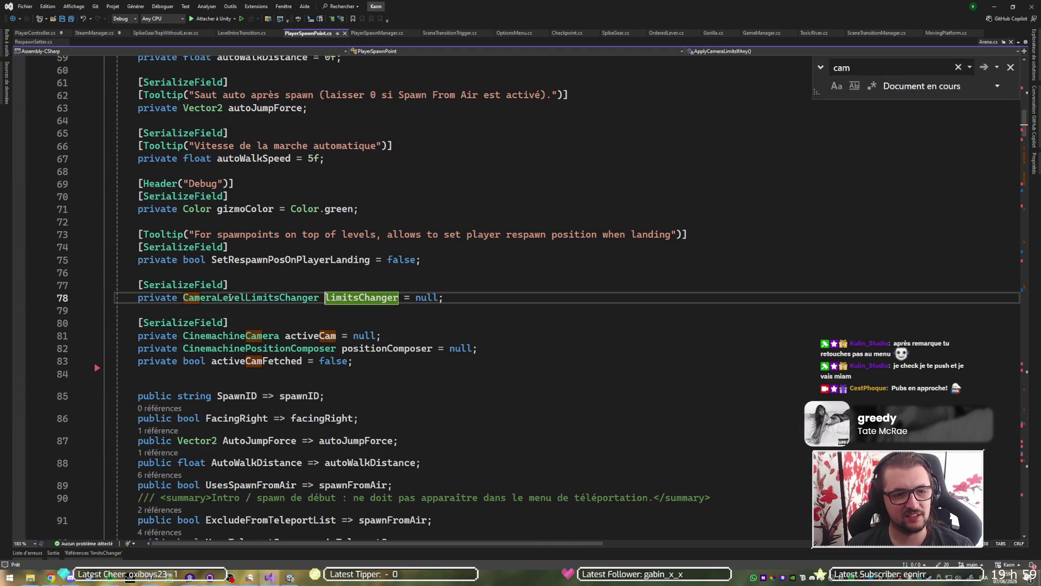
Back in Unity, load every room scene from Level_1_Room_1 through Level_1_Room_Boss at once.
{"action": "left_click", "coordinate": [993, 5]}
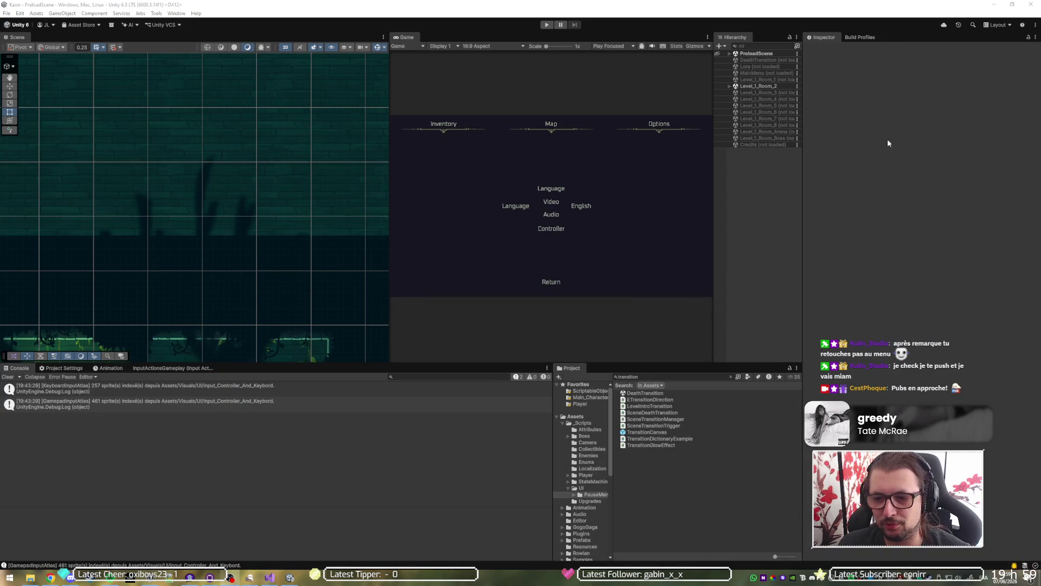
{"action": "right_click", "coordinate": [763, 81]}
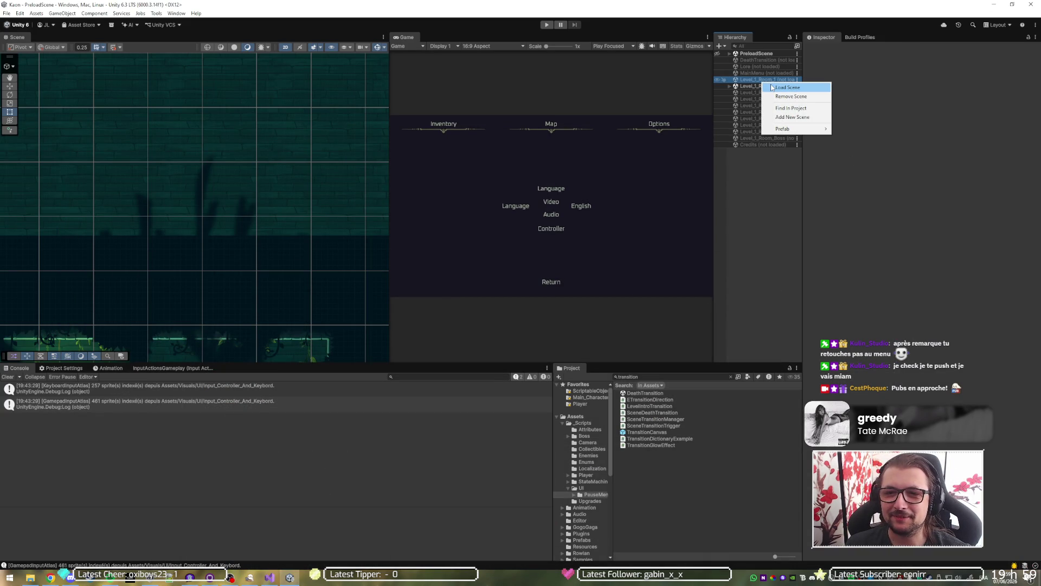
{"action": "left_click", "coordinate": [742, 138], "text": "shift"}
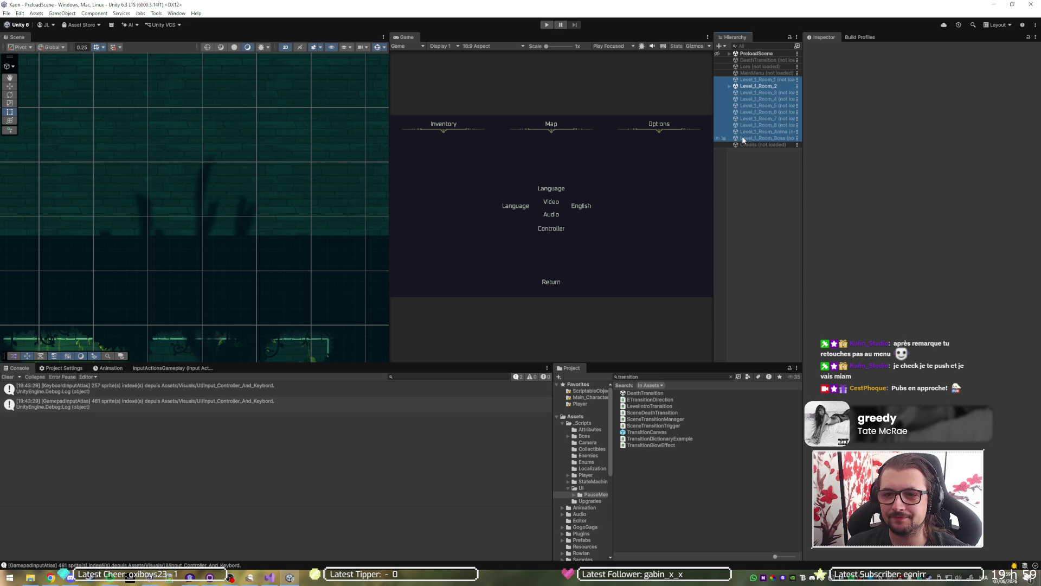
{"action": "right_click", "coordinate": [758, 83]}
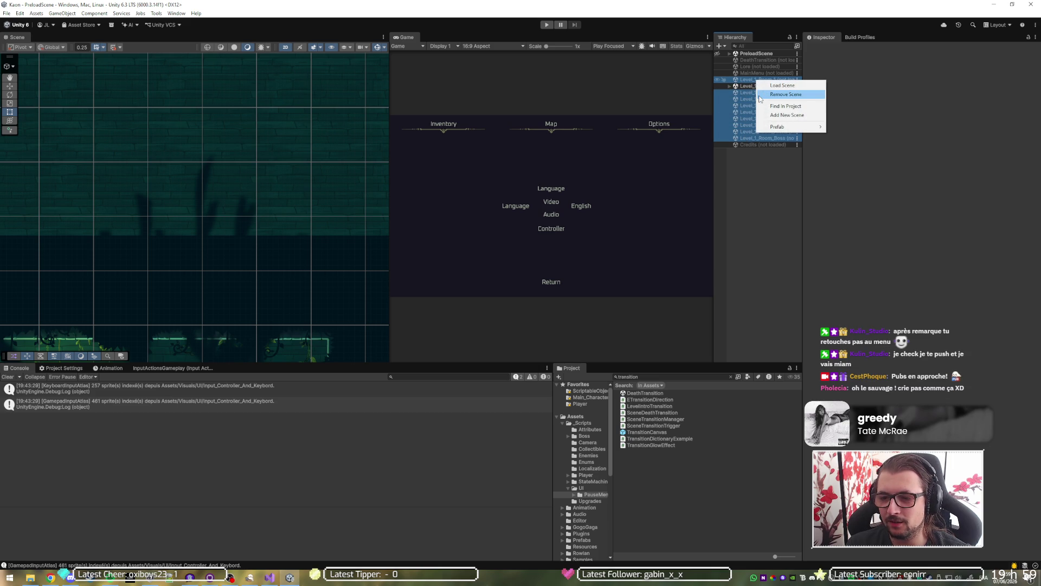
{"action": "mouse_move", "coordinate": [763, 128]}
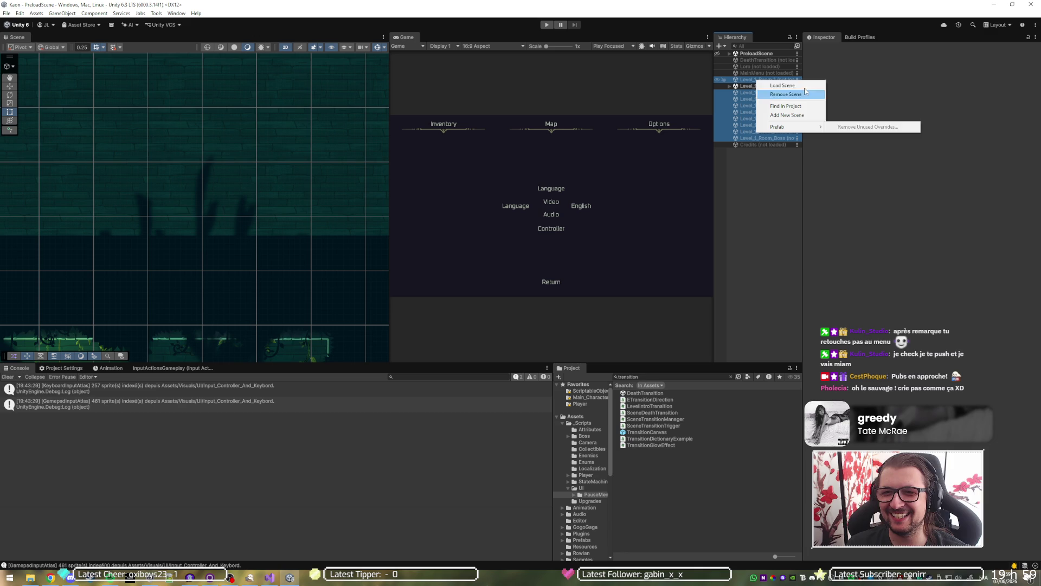
{"action": "left_click", "coordinate": [820, 95]}
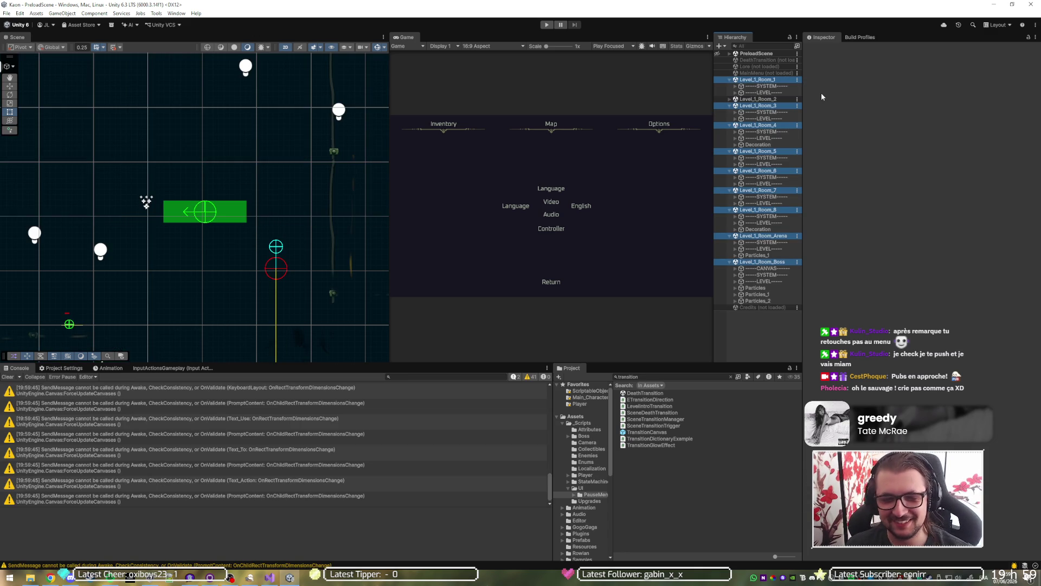
{"action": "left_click", "coordinate": [752, 45]}
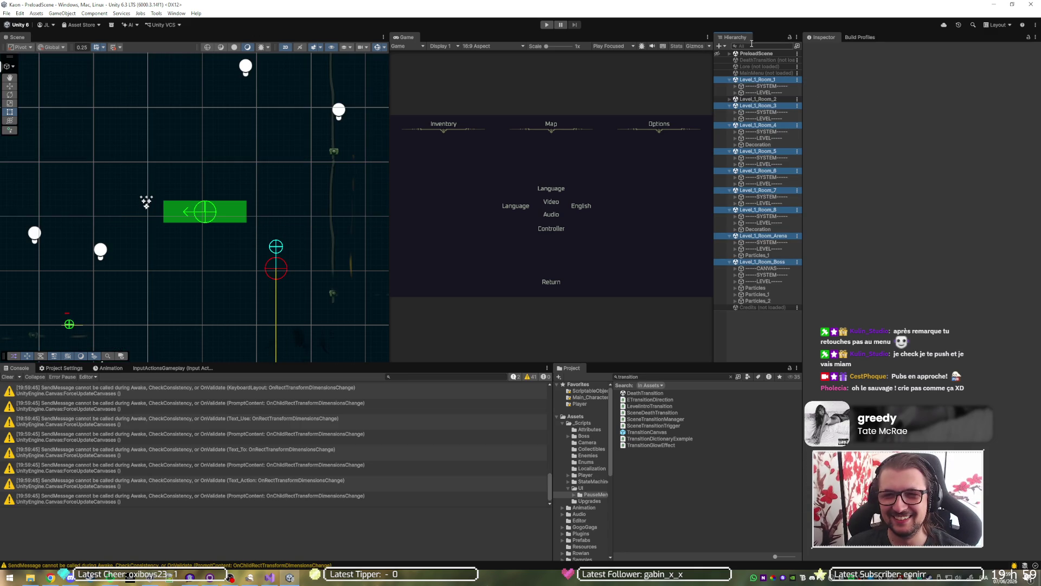
Filter the Hierarchy with t:PlayerSpawnPoint and select the Core_Relay spawn point.
{"action": "type", "text": "t"}
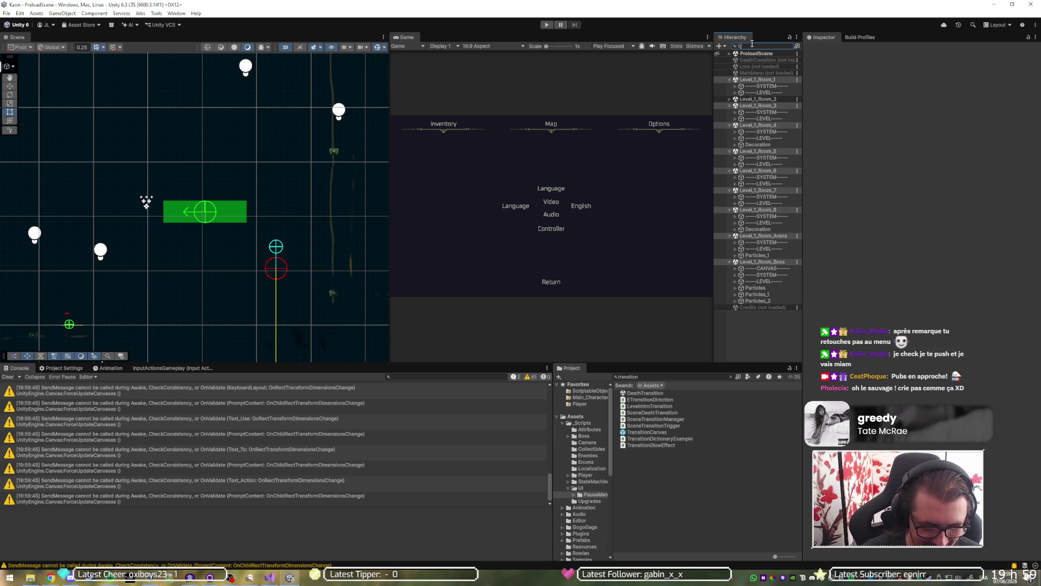
{"action": "type", "text": ":PlayerSpawn"}
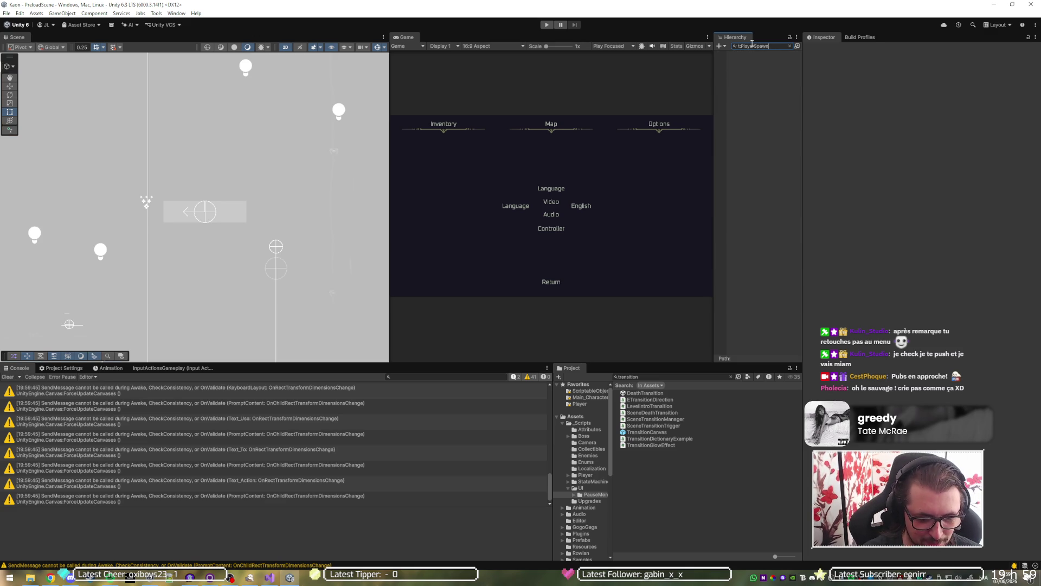
{"action": "type", "text": "Point"}
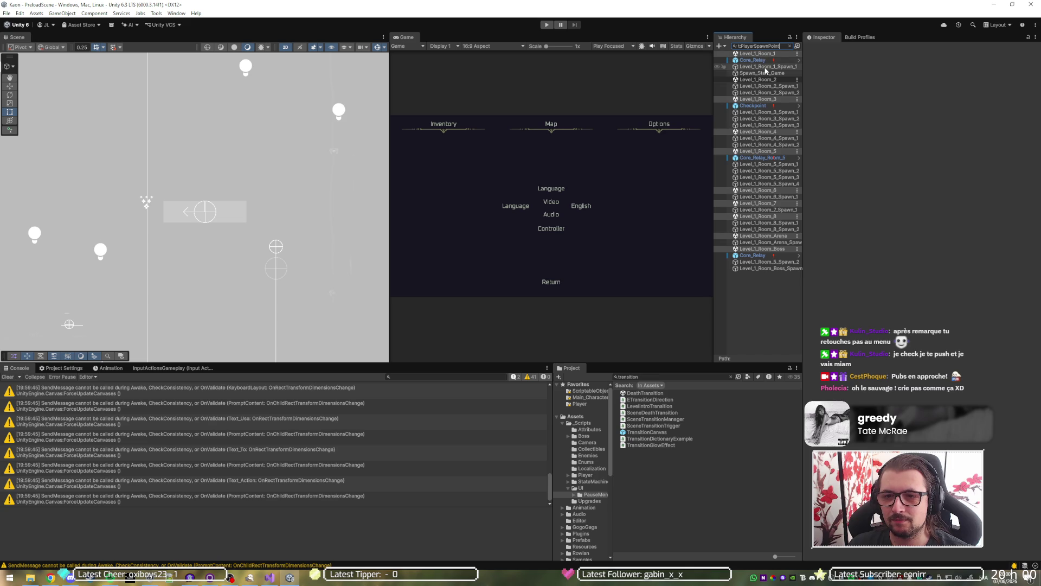
{"action": "left_click", "coordinate": [765, 67]}
{"action": "left_click", "coordinate": [754, 59]}
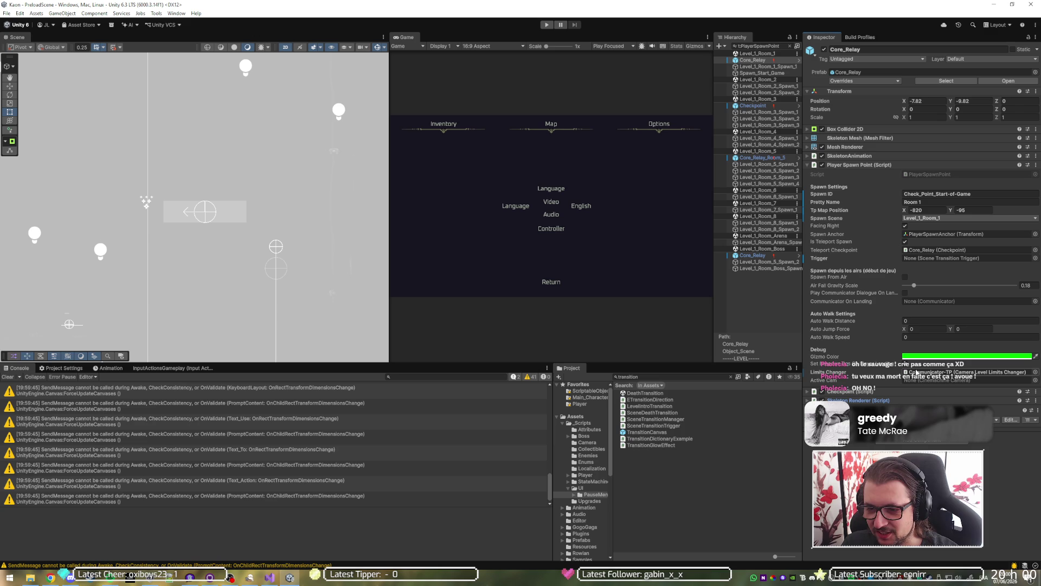
Inspect the Level_1_Room_1_Spawn_1, Core_Relay, Spawn_Start_Game and Level_1_Room_2_Spawn_1 spawn settings.
{"action": "left_click", "coordinate": [753, 67]}
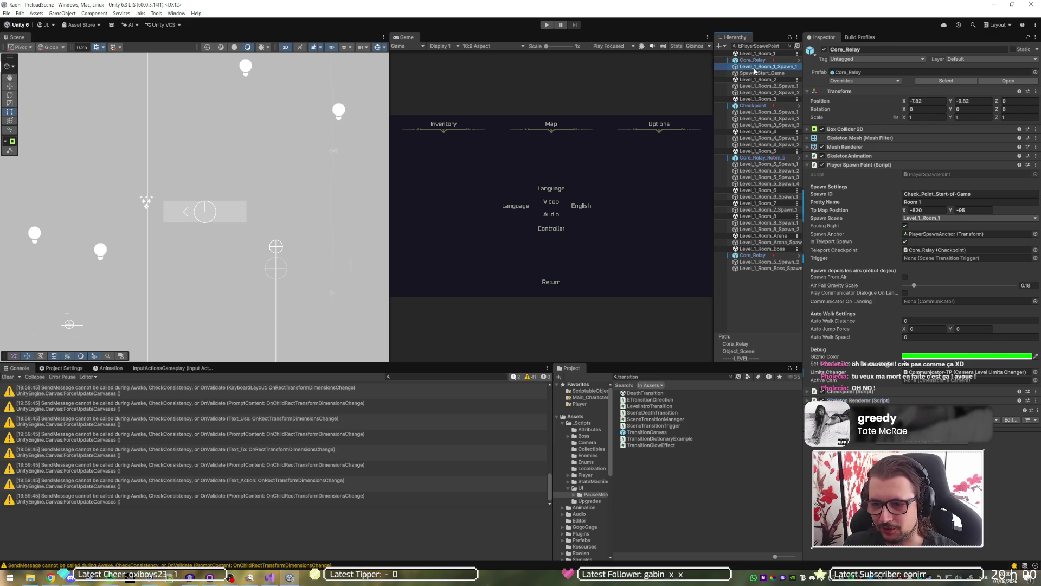
{"action": "left_click", "coordinate": [755, 61]}
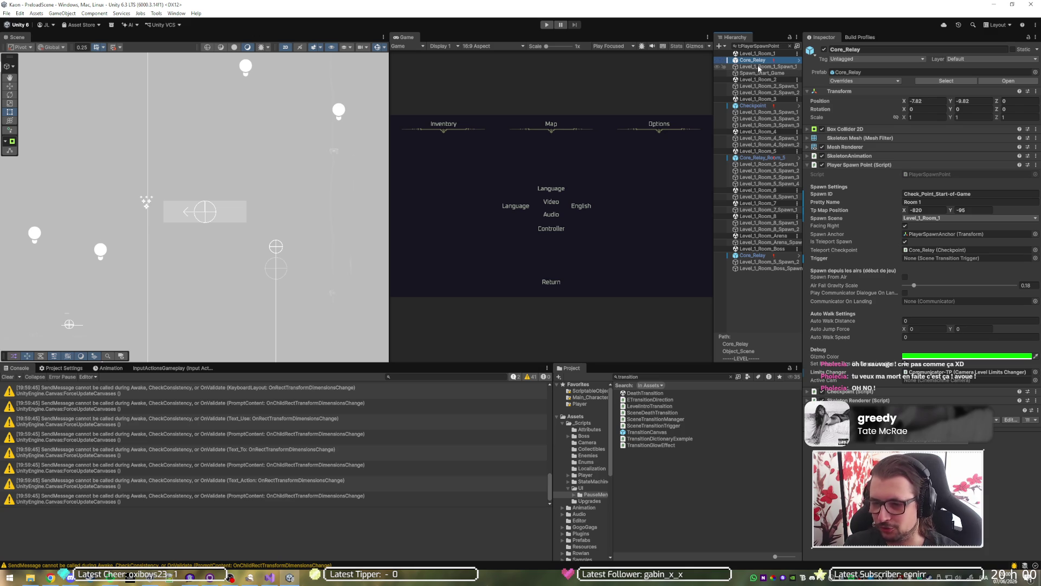
{"action": "left_click", "coordinate": [759, 67]}
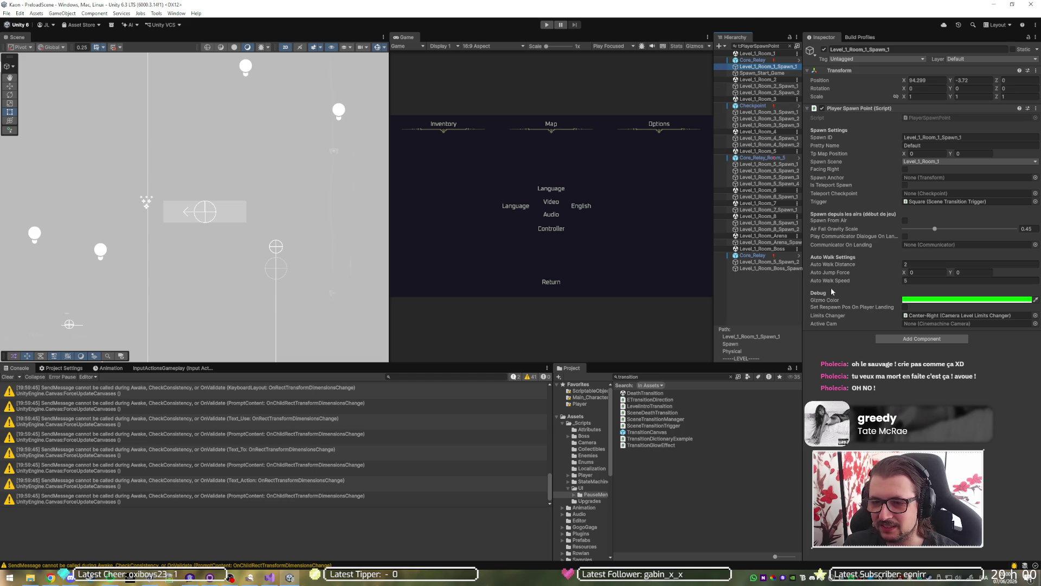
{"action": "left_click", "coordinate": [762, 73]}
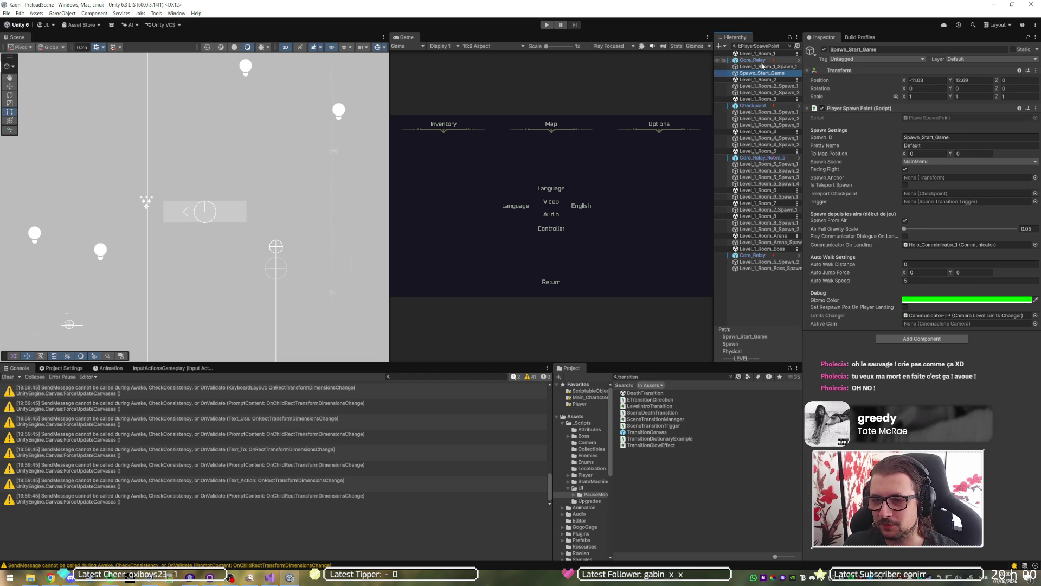
{"action": "left_click", "coordinate": [765, 87]}
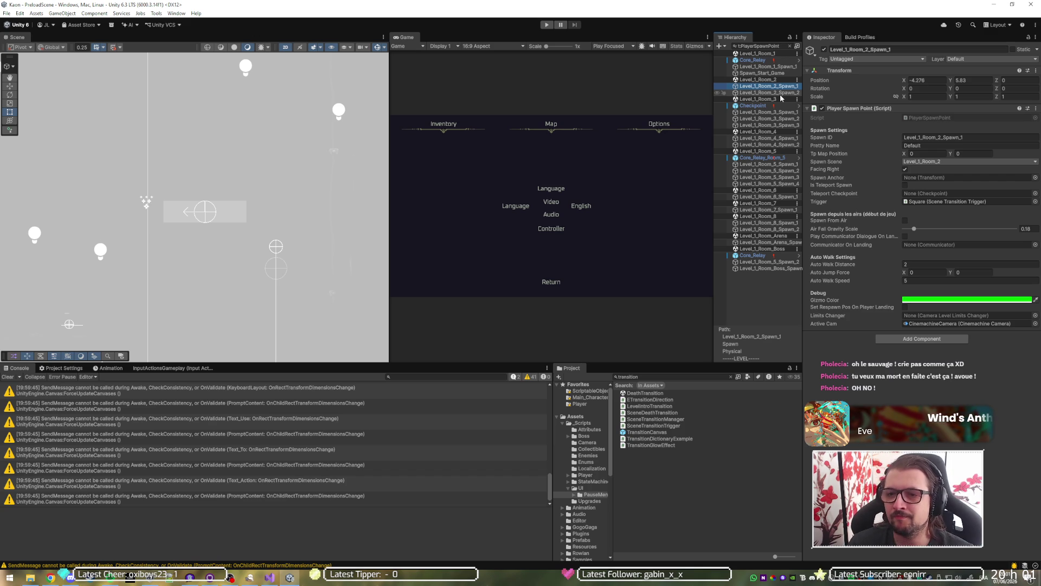
Step through the spawn points from Level_1_Room_2_Spawn_2 to Level_1_Room_8, checking each Inspector.
{"action": "left_click", "coordinate": [780, 93]}
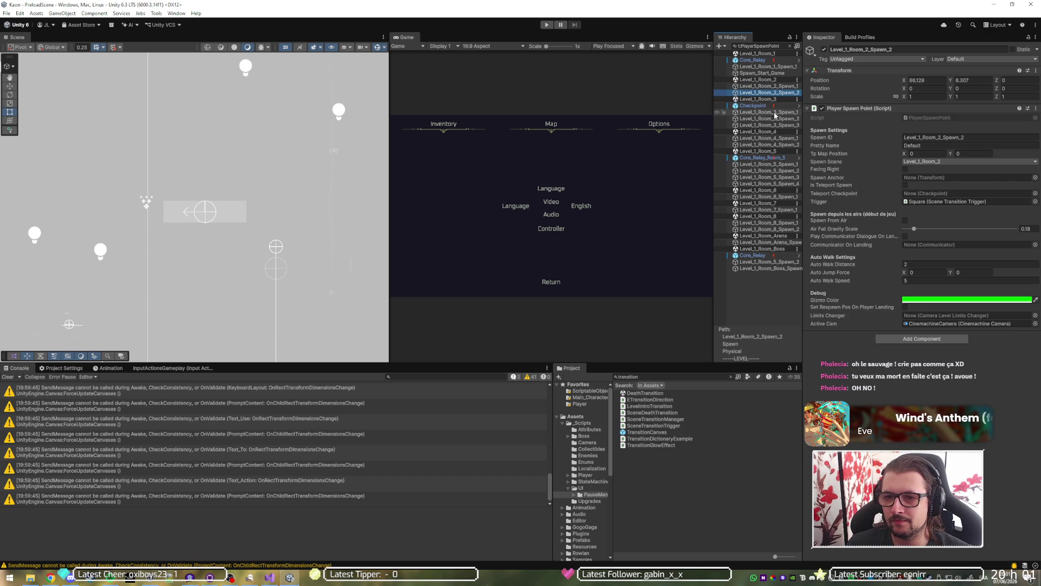
{"action": "left_click", "coordinate": [775, 112]}
{"action": "key", "text": "Down"}
{"action": "key", "text": "Down"}
{"action": "key", "text": "Down"}
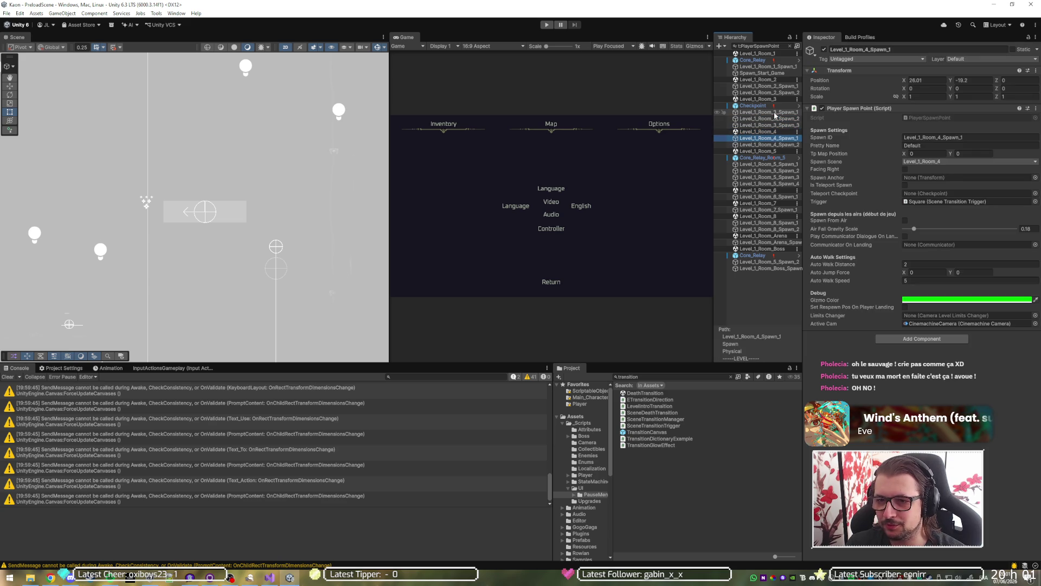
{"action": "key", "text": "Down"}
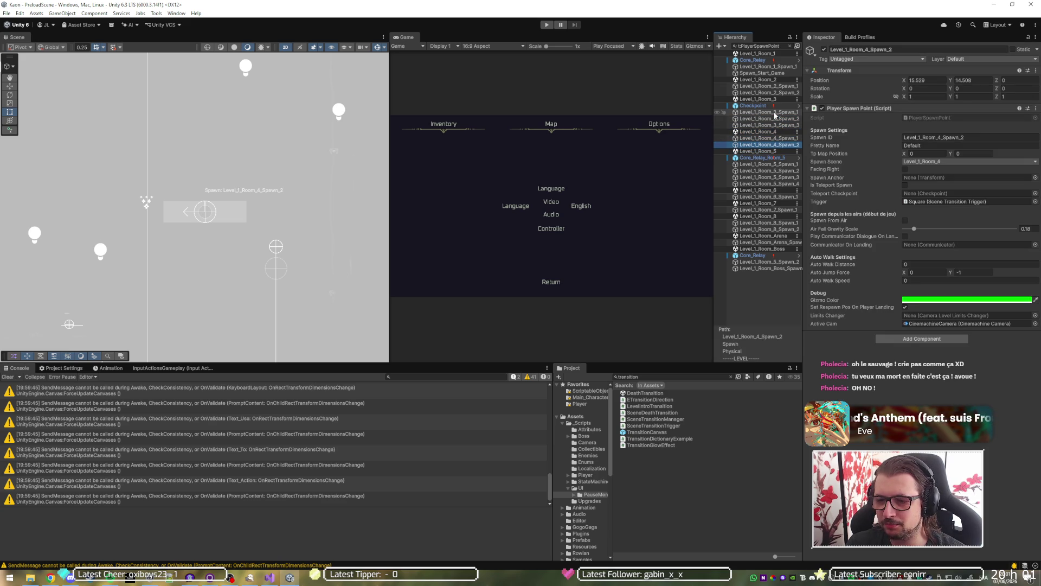
{"action": "key", "text": "Down"}
{"action": "key", "text": "Down"}
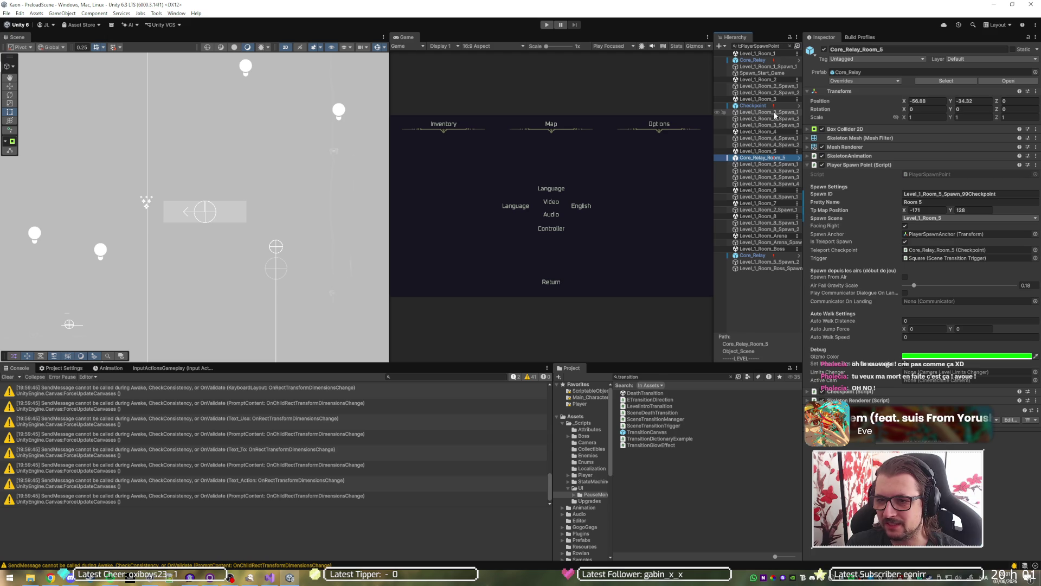
{"action": "key", "text": "Down"}
{"action": "key", "text": "Down"}
{"action": "key", "text": "Down"}
{"action": "key", "text": "Down"}
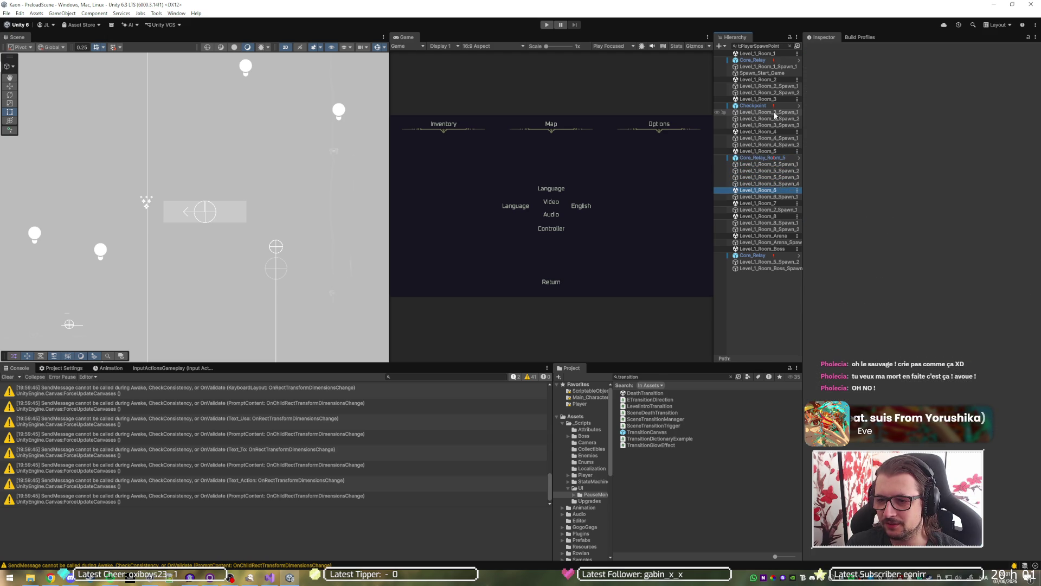
{"action": "key", "text": "Down"}
{"action": "key", "text": "Down"}
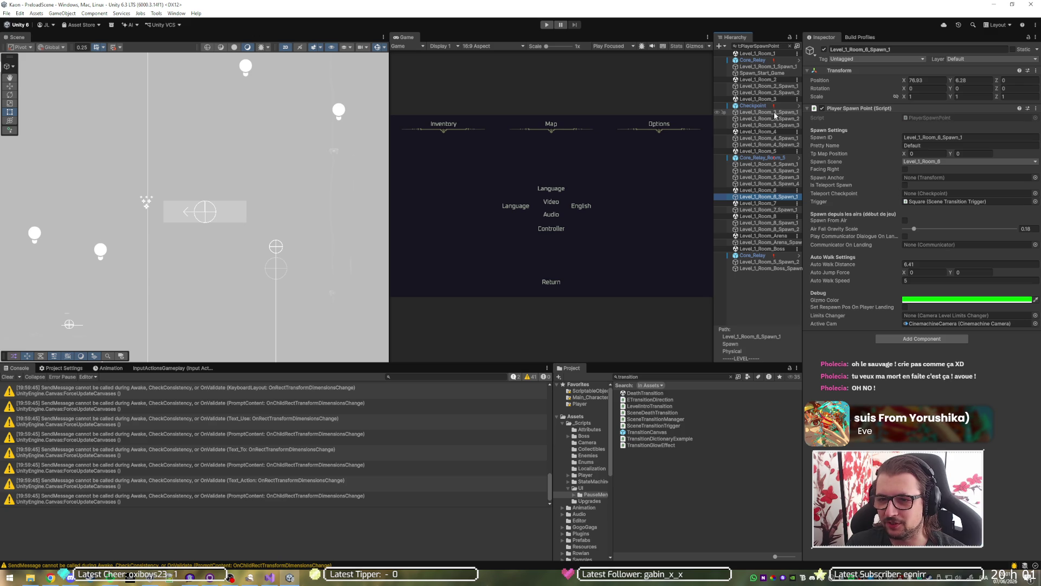
{"action": "key", "text": "Down"}
{"action": "key", "text": "Down"}
Check the Arena and Room_5 spawns, then ping Spawn_Start_Game's Limits Changer object.
{"action": "key", "text": "Down"}
{"action": "key", "text": "Down"}
{"action": "key", "text": "Down"}
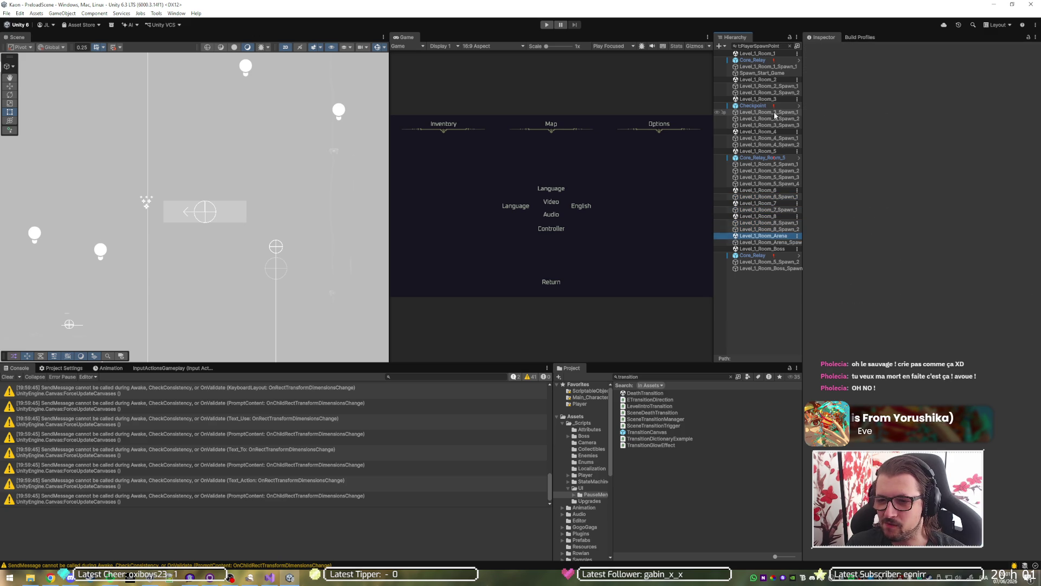
{"action": "key", "text": "Down"}
{"action": "key", "text": "Down"}
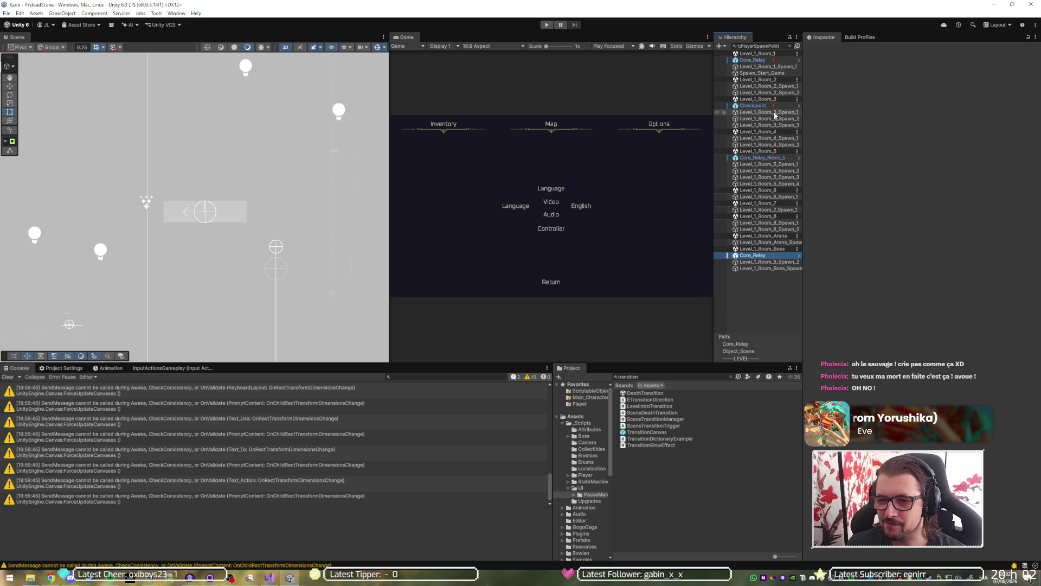
{"action": "key", "text": "Down"}
{"action": "key", "text": "Down"}
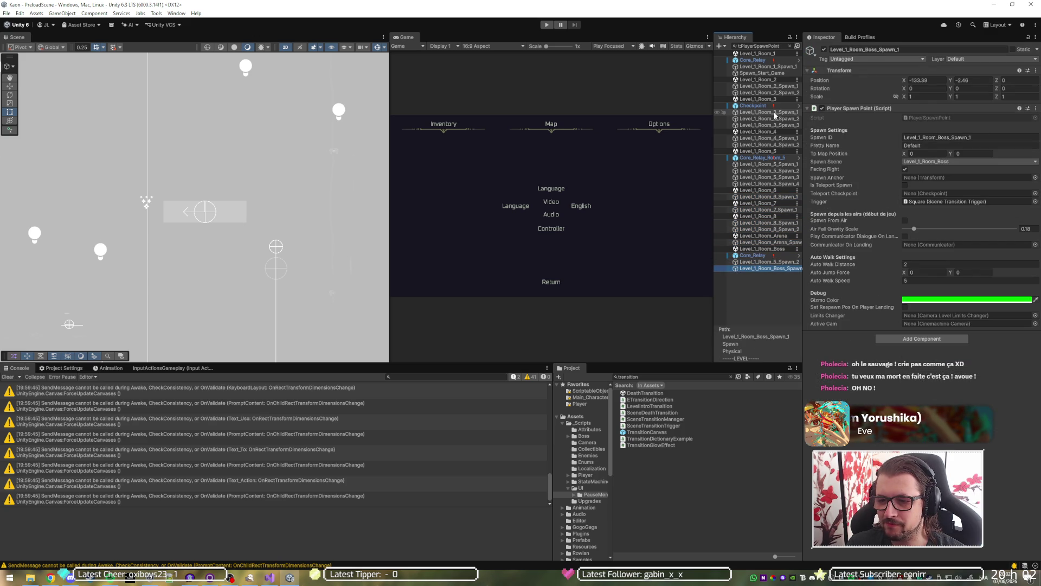
{"action": "key", "text": "Up"}
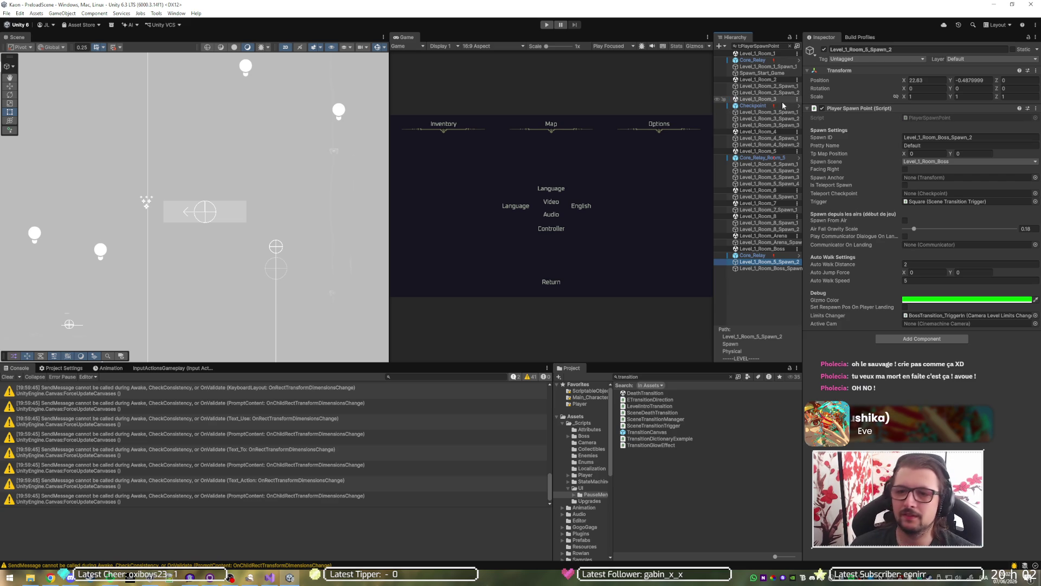
{"action": "left_click", "coordinate": [770, 66]}
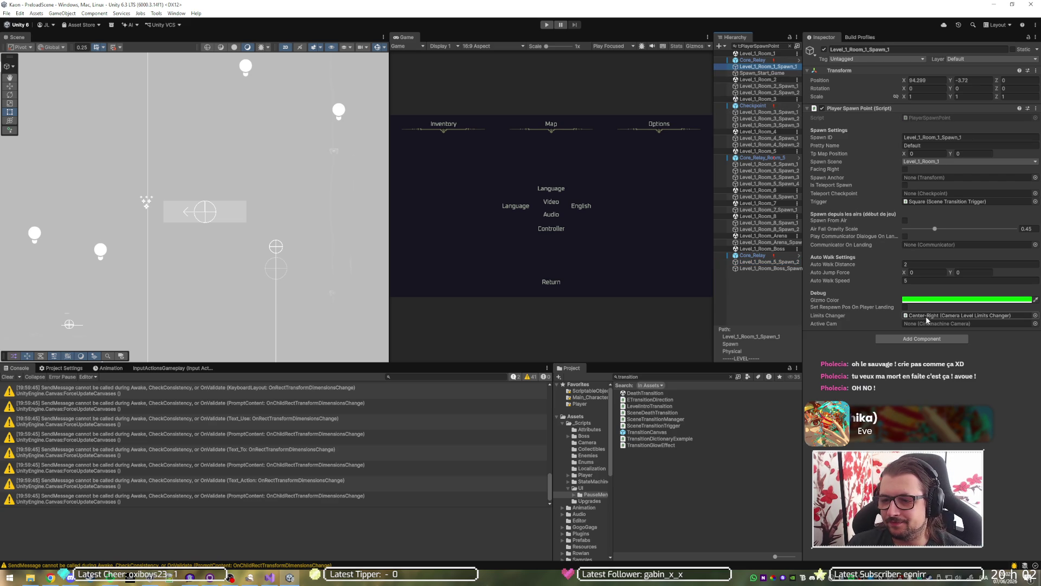
{"action": "key", "text": "Down"}
{"action": "left_click", "coordinate": [959, 315]}
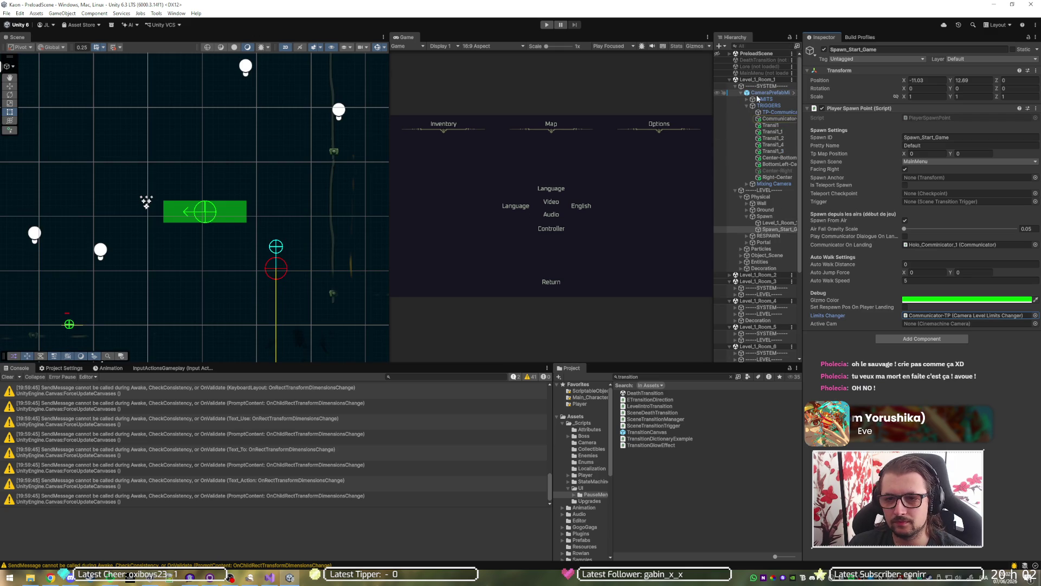
Frame Spawn_Start_Game in the Scene view and inspect the Communicator-TP limits trigger.
{"action": "key", "text": "f"}
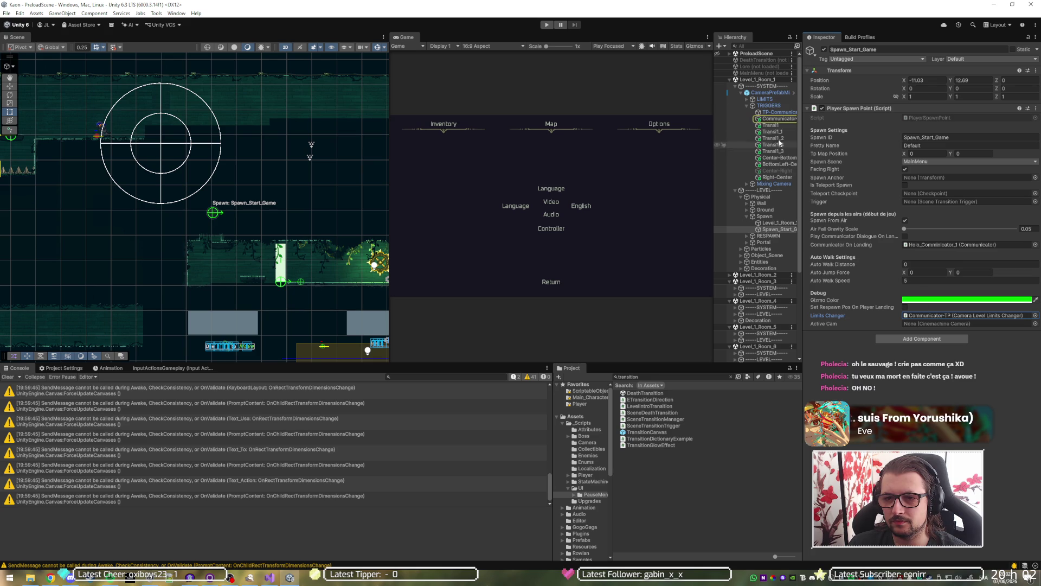
{"action": "left_click", "coordinate": [781, 118]}
{"action": "scroll", "coordinate": [232, 245], "scroll_direction": "down", "scroll_amount": 10}
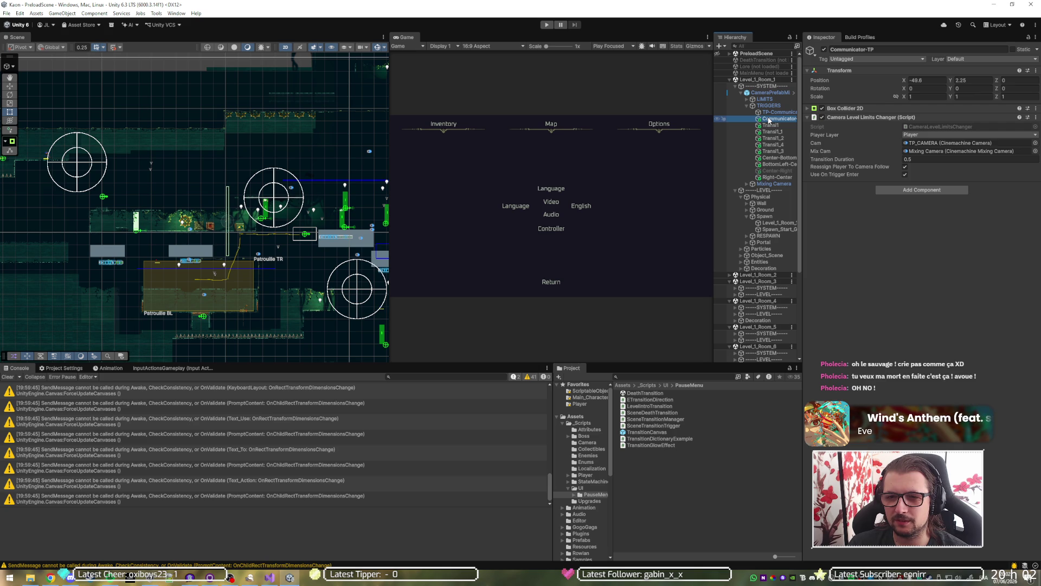
Collapse Level_1_Room_1 and unload the Level_1_Room_2 scene.
{"action": "left_click", "coordinate": [730, 79]}
{"action": "right_click", "coordinate": [758, 86]}
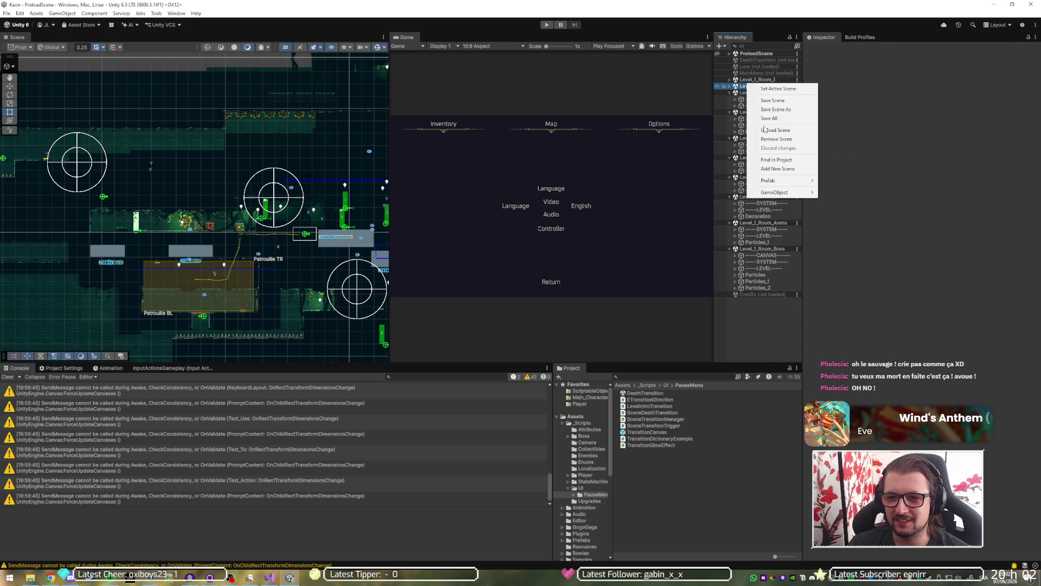
{"action": "left_click", "coordinate": [764, 130]}
{"action": "right_click", "coordinate": [775, 93]}
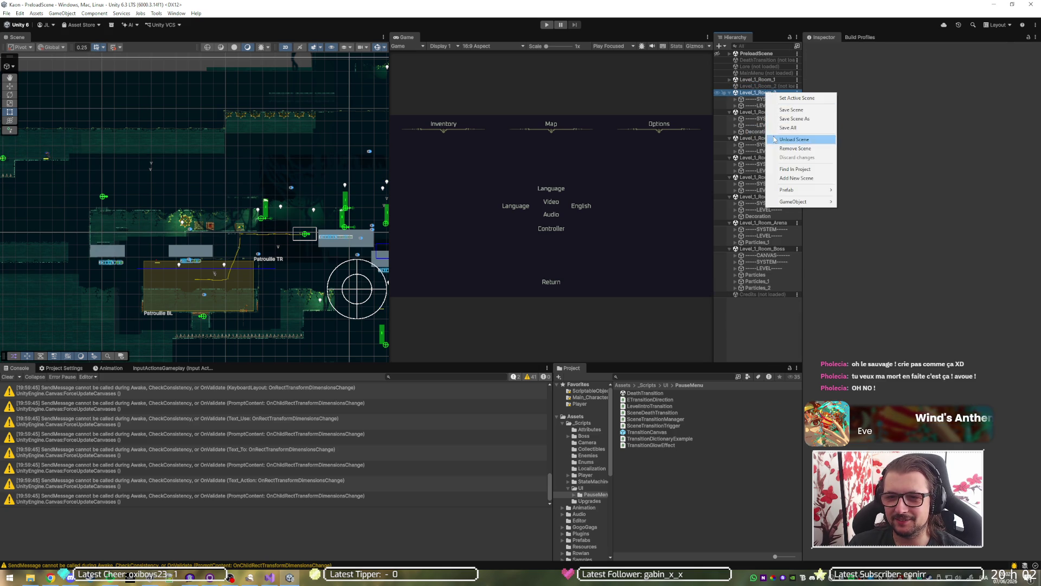
Unload the Level_1_Room_3 and Level_1_Room_4 scenes.
{"action": "left_click", "coordinate": [775, 139]}
{"action": "right_click", "coordinate": [767, 99]}
{"action": "left_click", "coordinate": [781, 144]}
Unload Level_1_Room_5 through Room_8, Arena and Boss together in one action.
{"action": "left_click", "coordinate": [762, 105]}
{"action": "left_click", "coordinate": [762, 125], "text": "ctrl"}
{"action": "left_click", "coordinate": [762, 144], "text": "ctrl"}
{"action": "left_click", "coordinate": [768, 164], "text": "ctrl"}
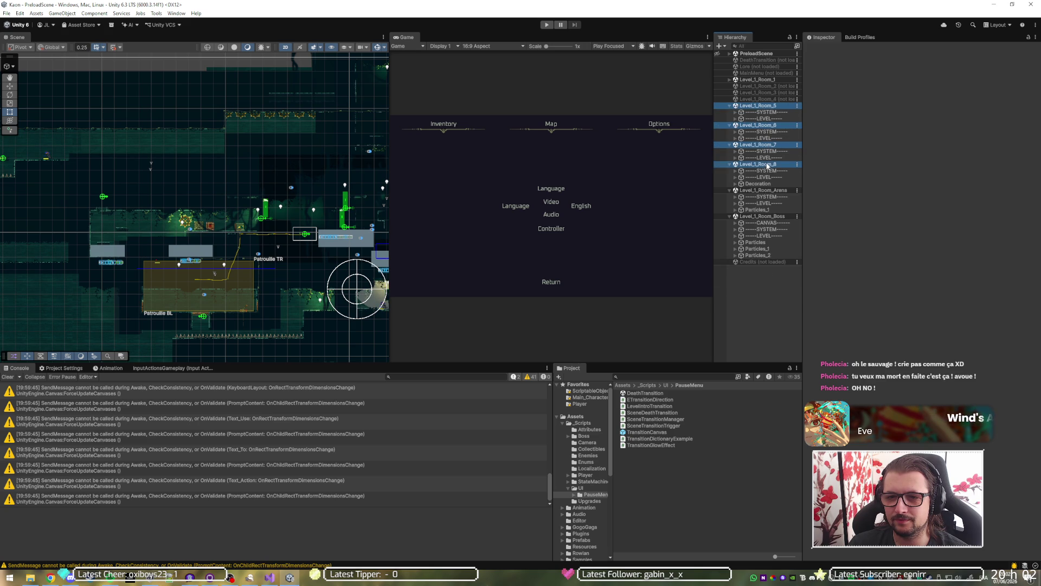
{"action": "left_click", "coordinate": [762, 189], "text": "ctrl"}
{"action": "left_click", "coordinate": [762, 216], "text": "ctrl"}
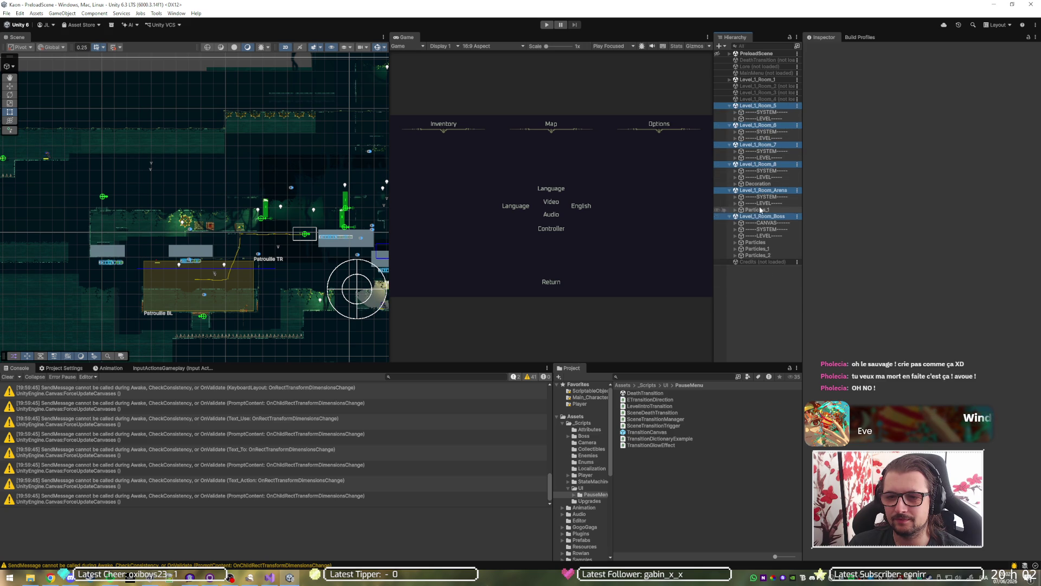
{"action": "right_click", "coordinate": [762, 190]}
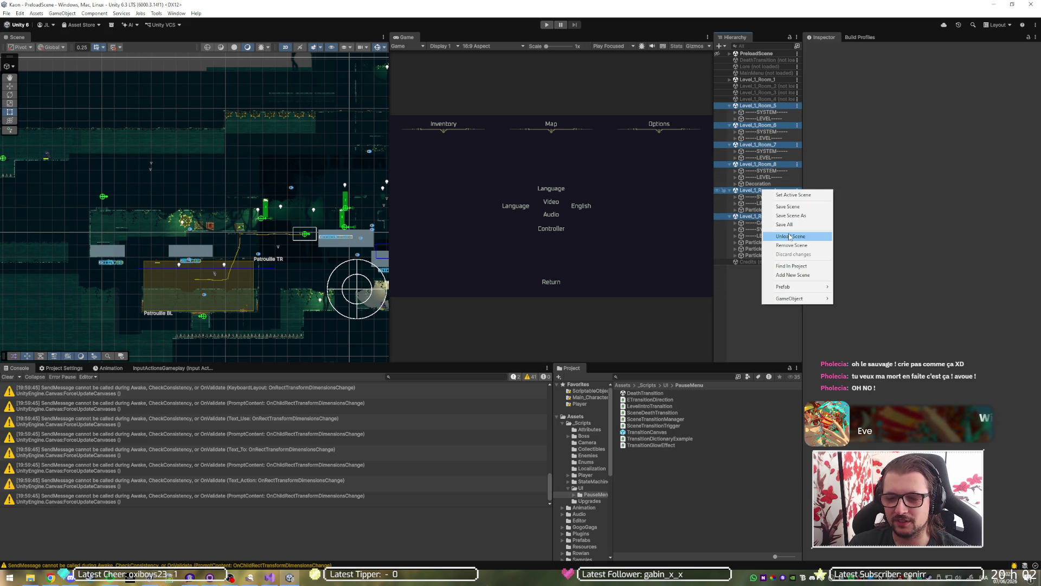
{"action": "left_click", "coordinate": [789, 236]}
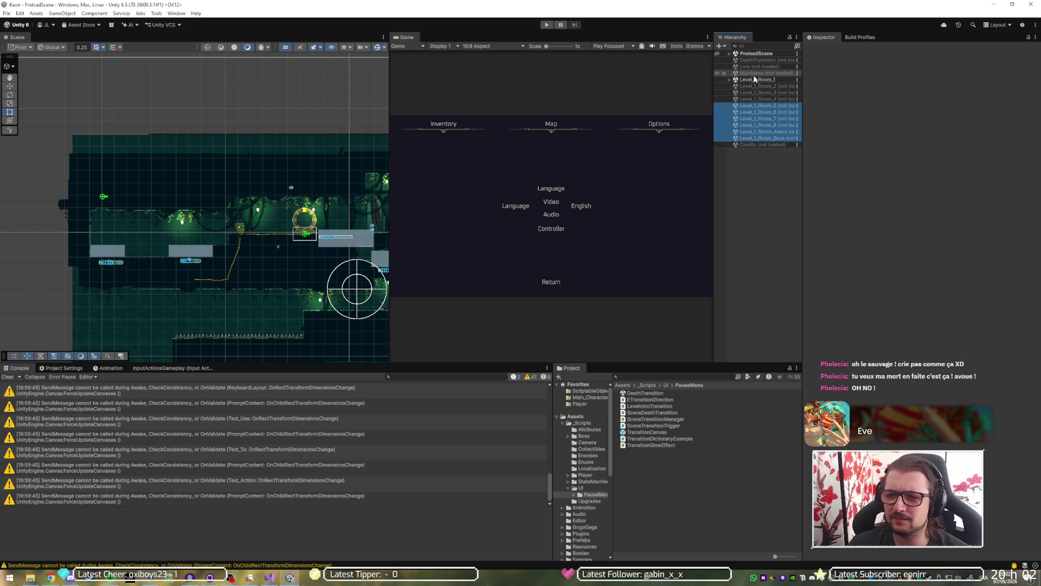
Review Level_1_Room_1's TP-Communicator, Communicator-TP and Transi1 triggers, then enter Play mode.
{"action": "left_click", "coordinate": [729, 79]}
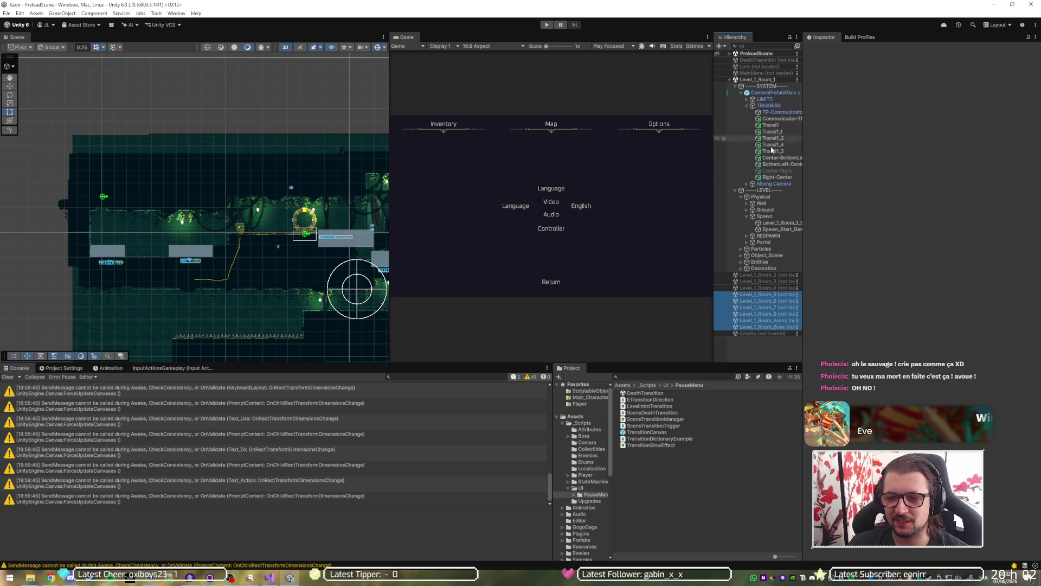
{"action": "left_click", "coordinate": [783, 112]}
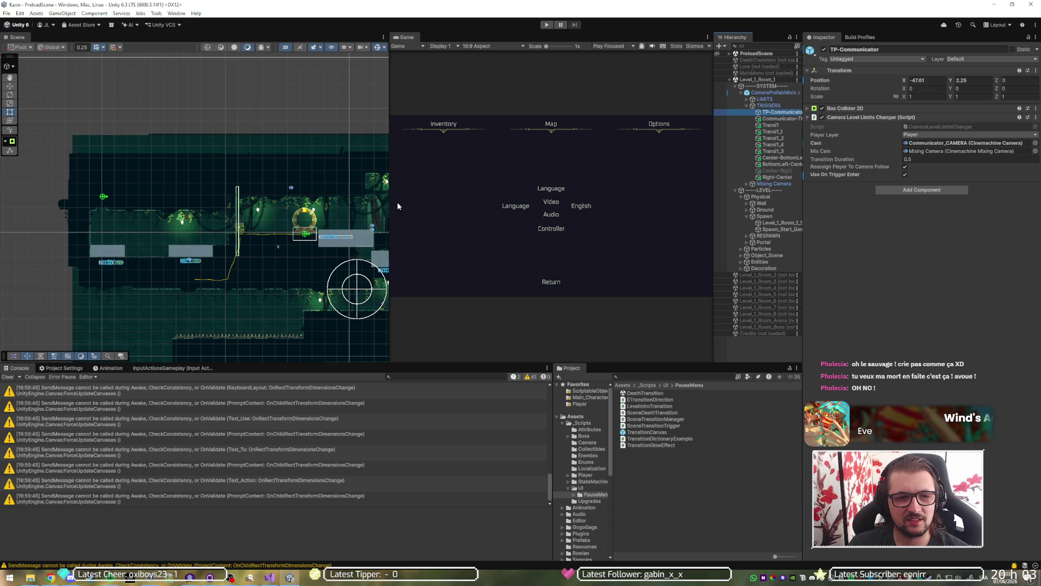
{"action": "left_click_drag", "start_coordinate": [316, 219], "coordinate": [215, 225]}
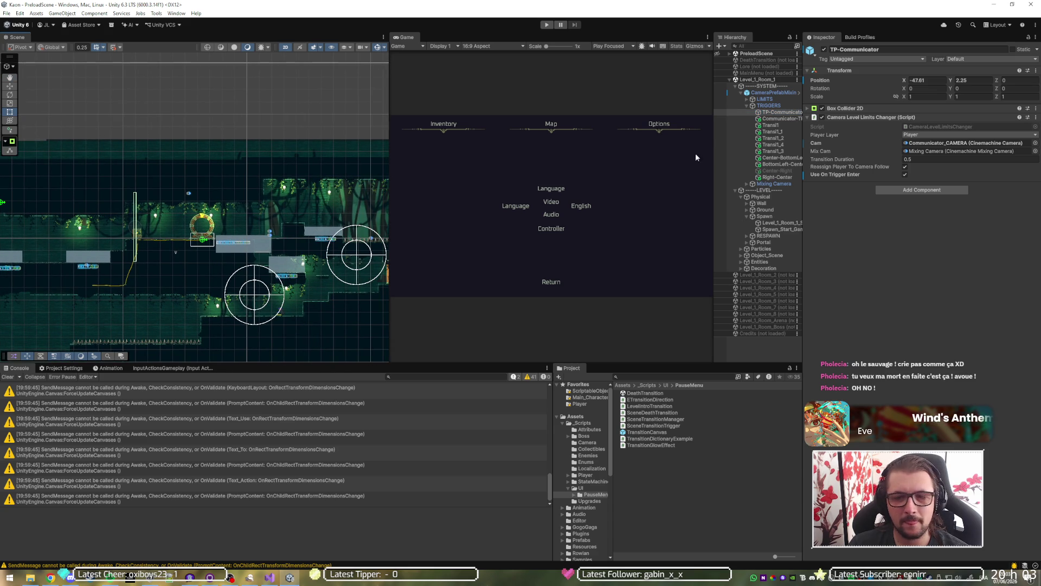
{"action": "left_click", "coordinate": [790, 118]}
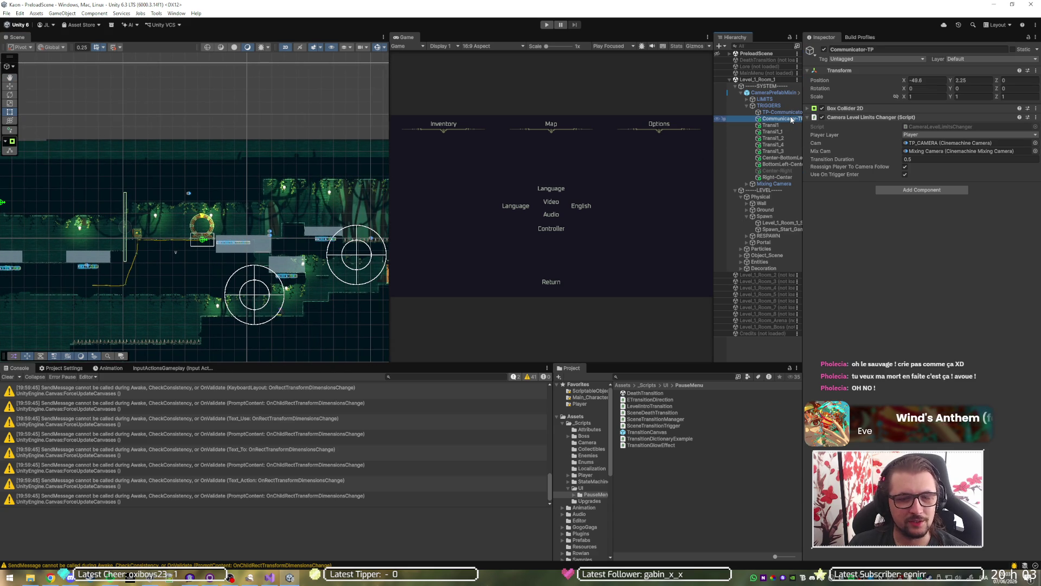
{"action": "left_click", "coordinate": [786, 125]}
{"action": "key", "text": "Down"}
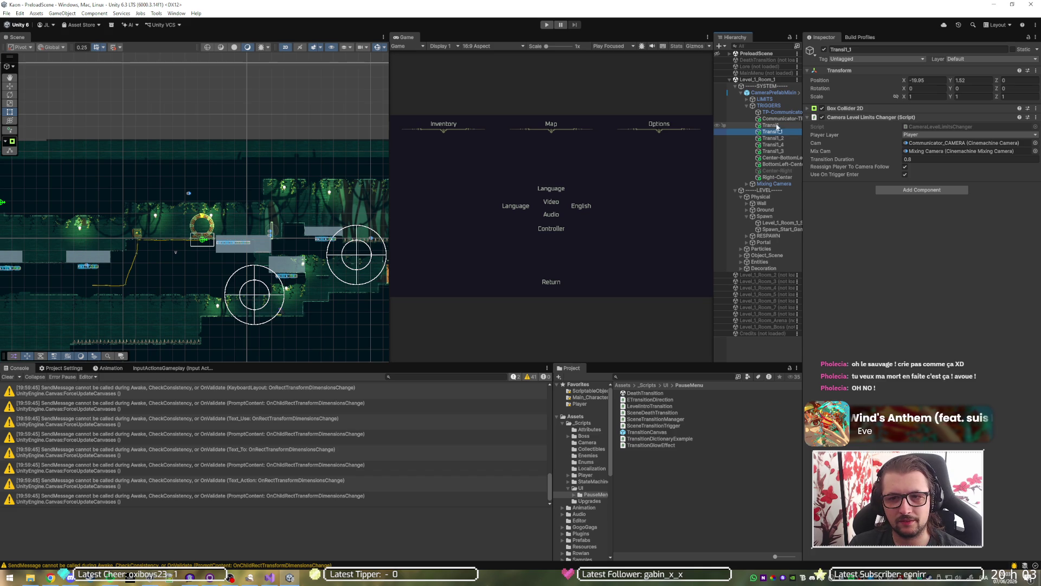
{"action": "left_click", "coordinate": [543, 25]}
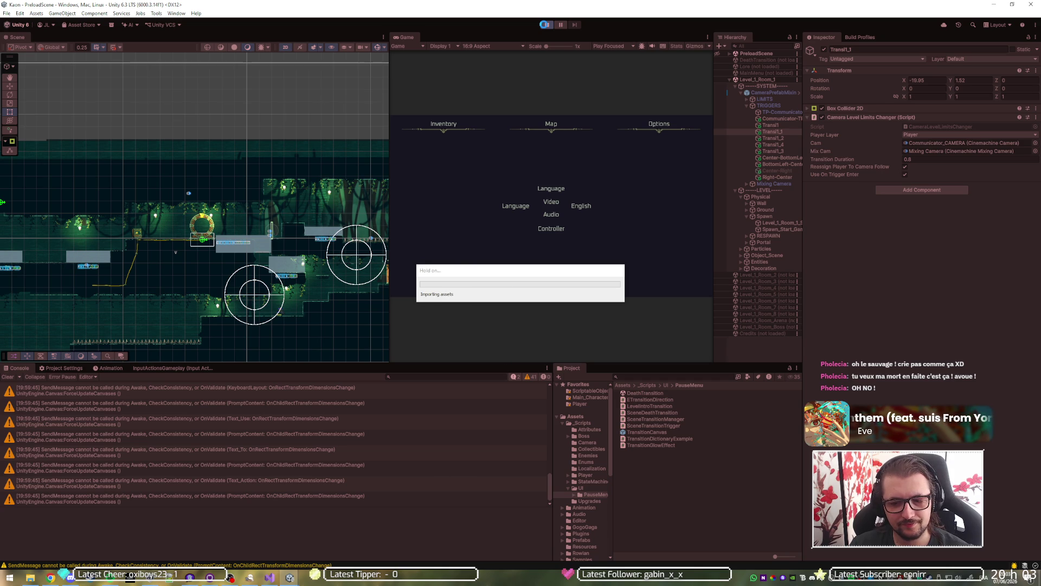
Restart Play mode and run the player right from the spawn, past the portal, into the next room.
{"action": "left_click", "coordinate": [545, 26]}
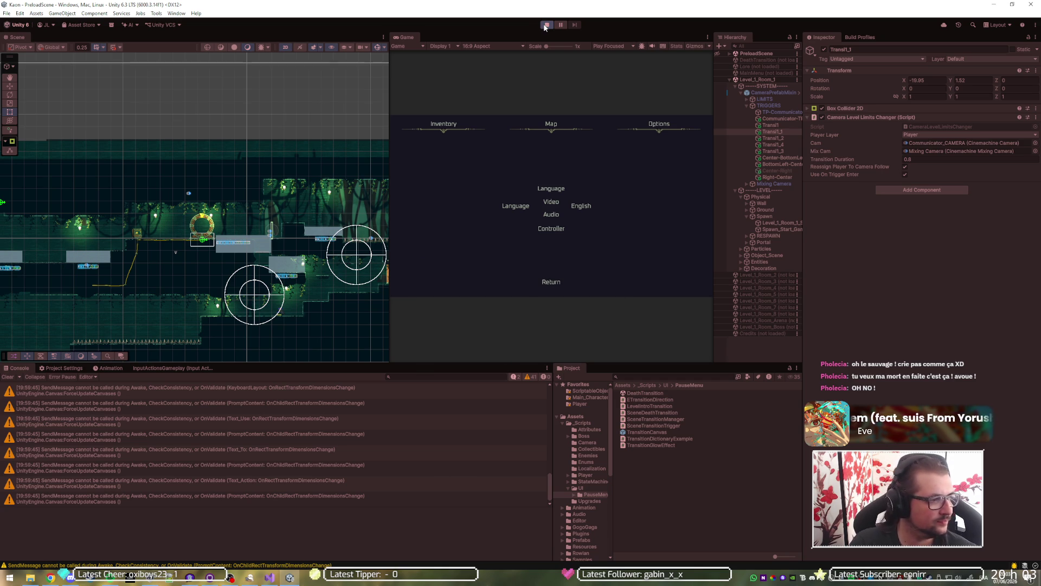
{"action": "left_click", "coordinate": [545, 26]}
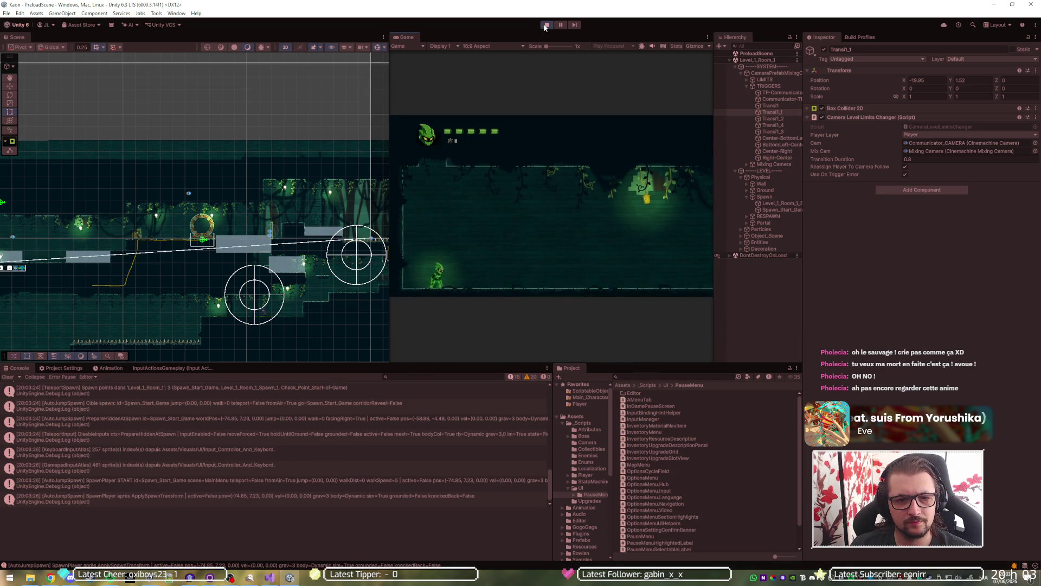
{"action": "key", "text": "d"}
{"action": "key", "text": "space"}
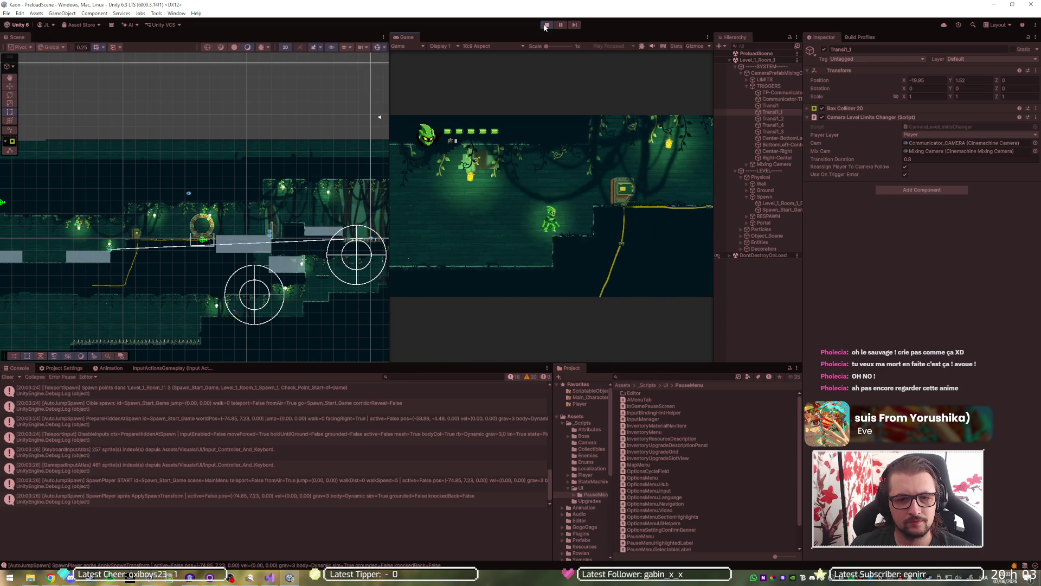
{"action": "key", "text": "d"}
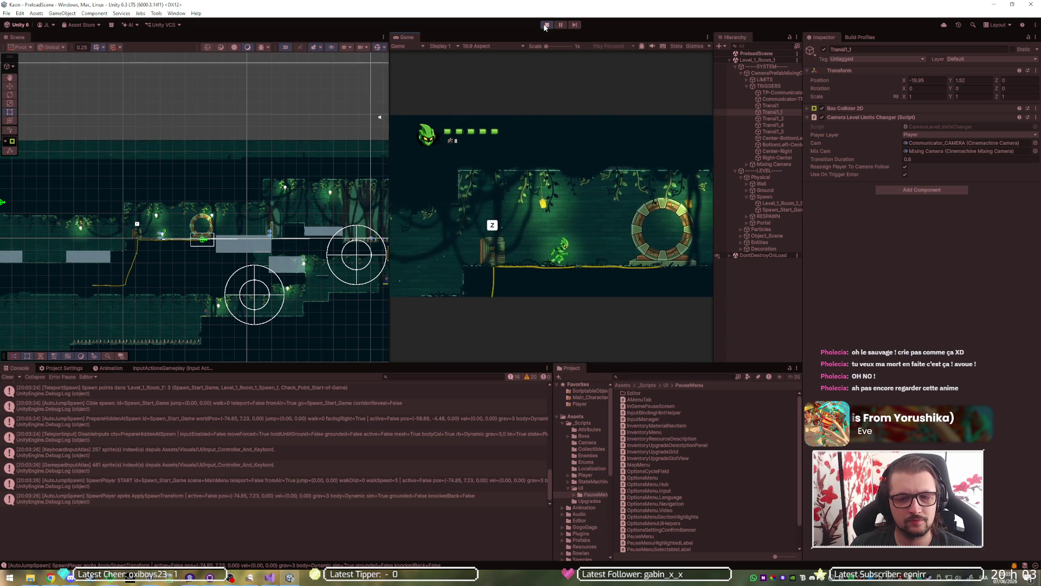
{"action": "key", "text": "d"}
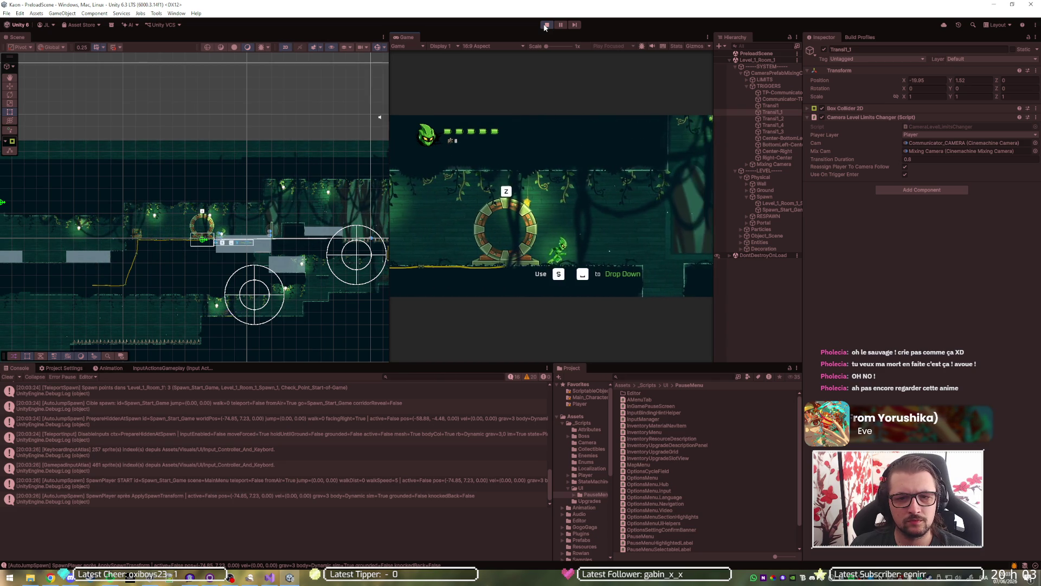
{"action": "key", "text": "d"}
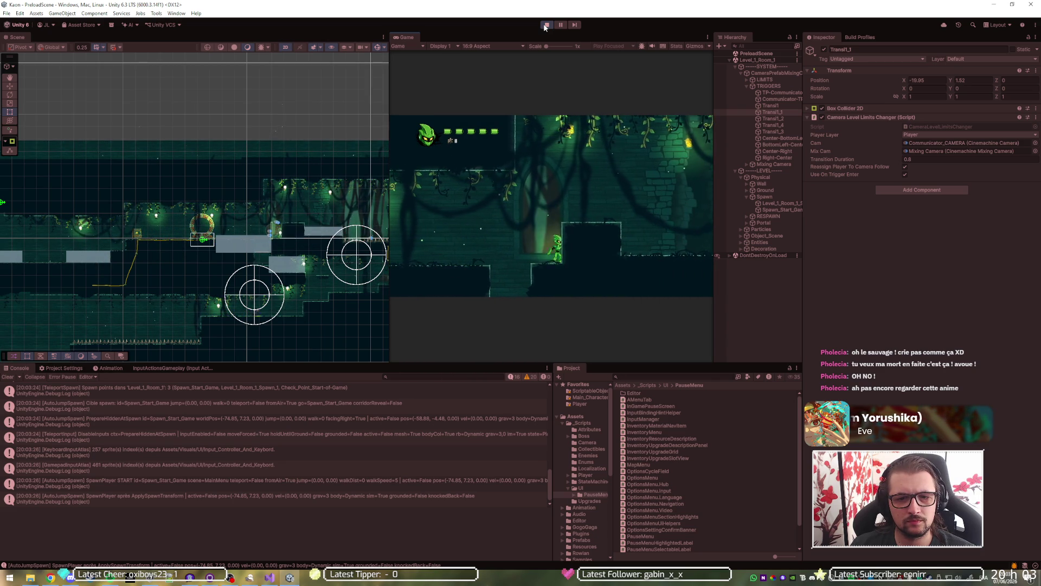
Return left into the portal, toggle the pause menu, then stop Play mode.
{"action": "key", "text": "a"}
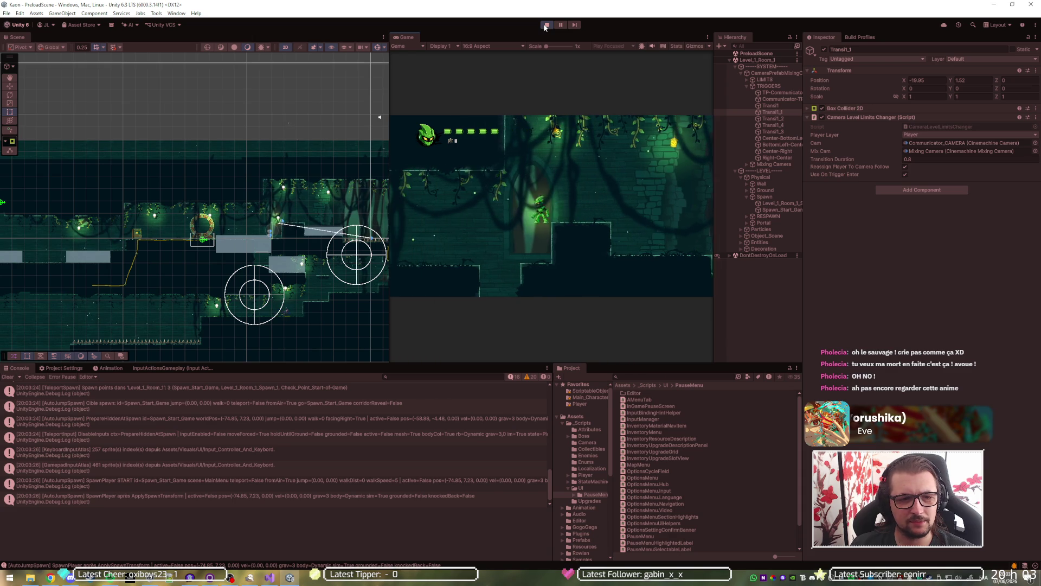
{"action": "key", "text": "a"}
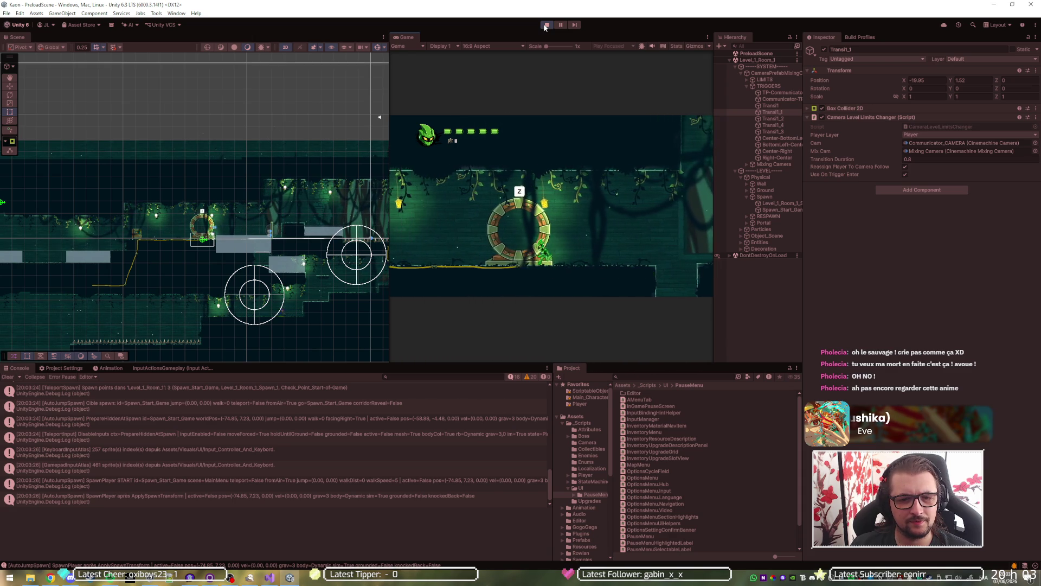
{"action": "key", "text": "z"}
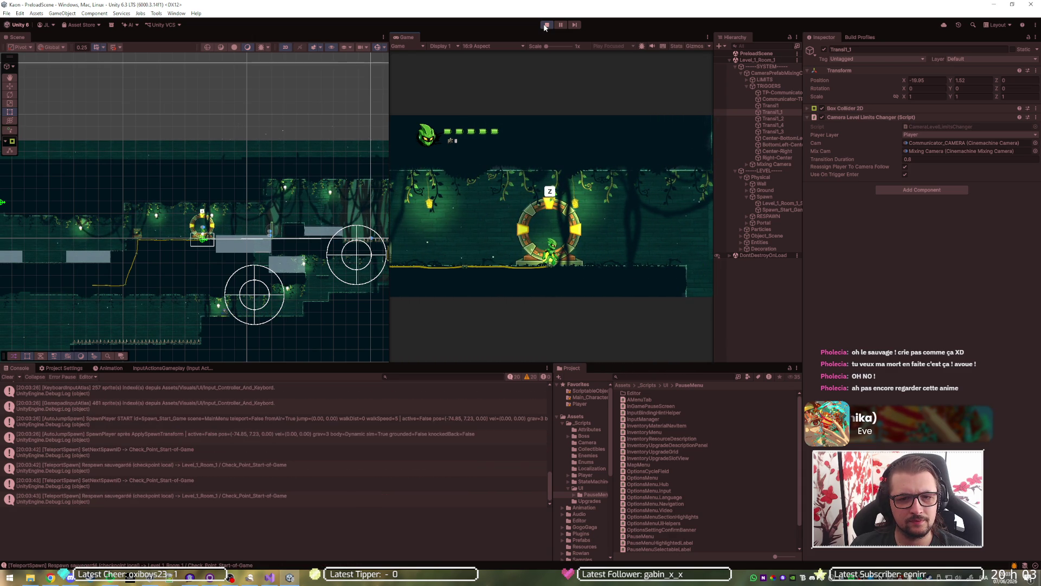
{"action": "key", "text": "Escape"}
{"action": "key", "text": "Escape"}
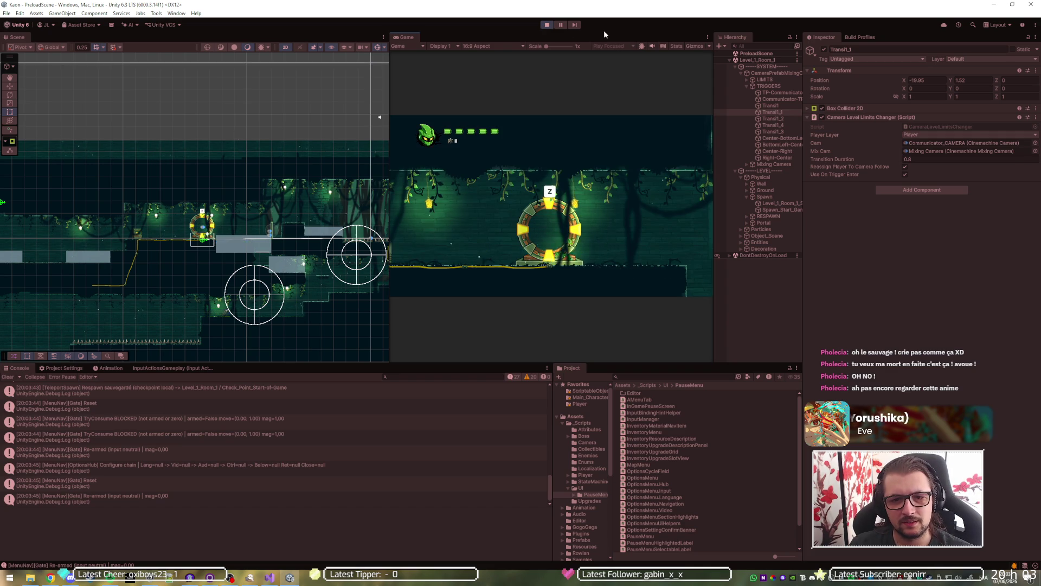
{"action": "key", "text": "d"}
{"action": "key", "text": "d"}
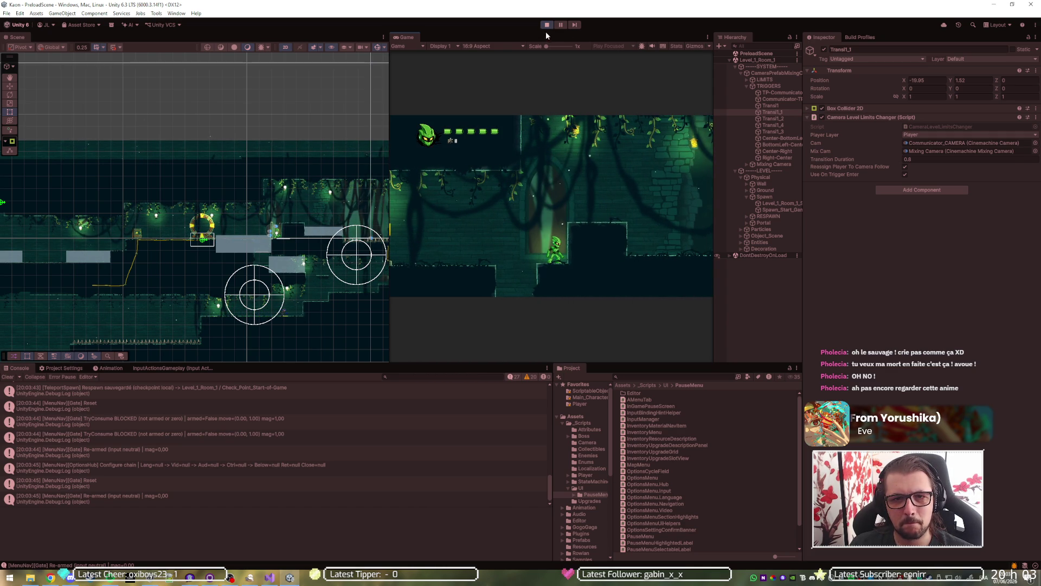
{"action": "left_click", "coordinate": [546, 24]}
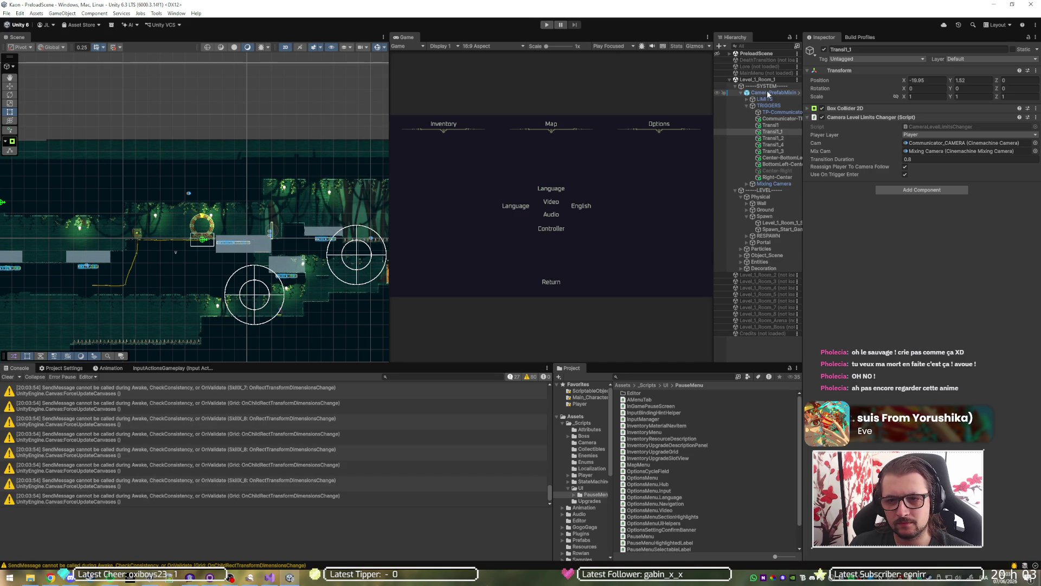
Collapse the -----SYSTEM----- group and switch to Visual Studio showing PlayerSpawnPoint.cs.
{"action": "left_click", "coordinate": [736, 87]}
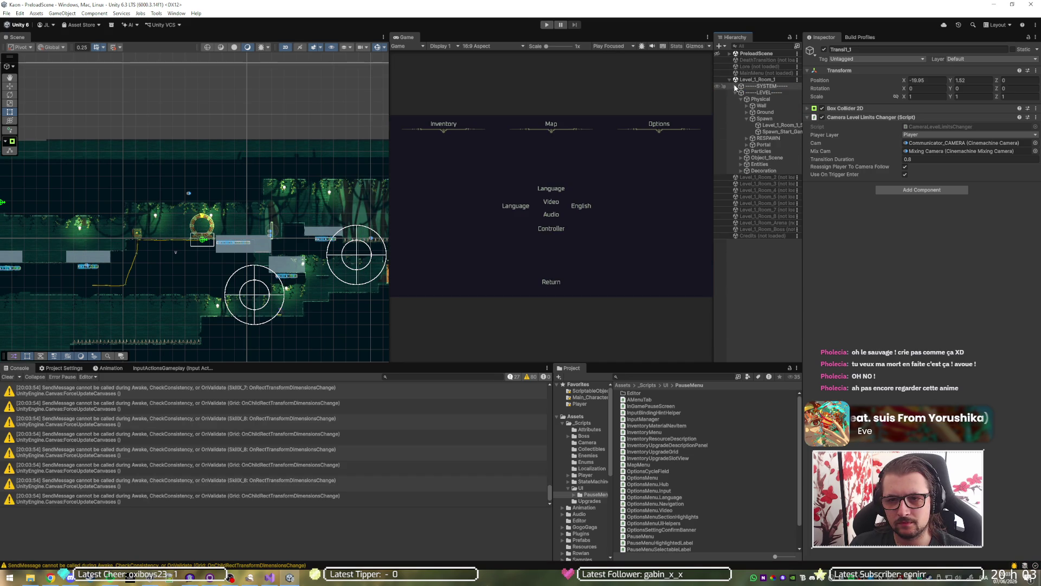
{"action": "key", "text": "alt+Tab"}
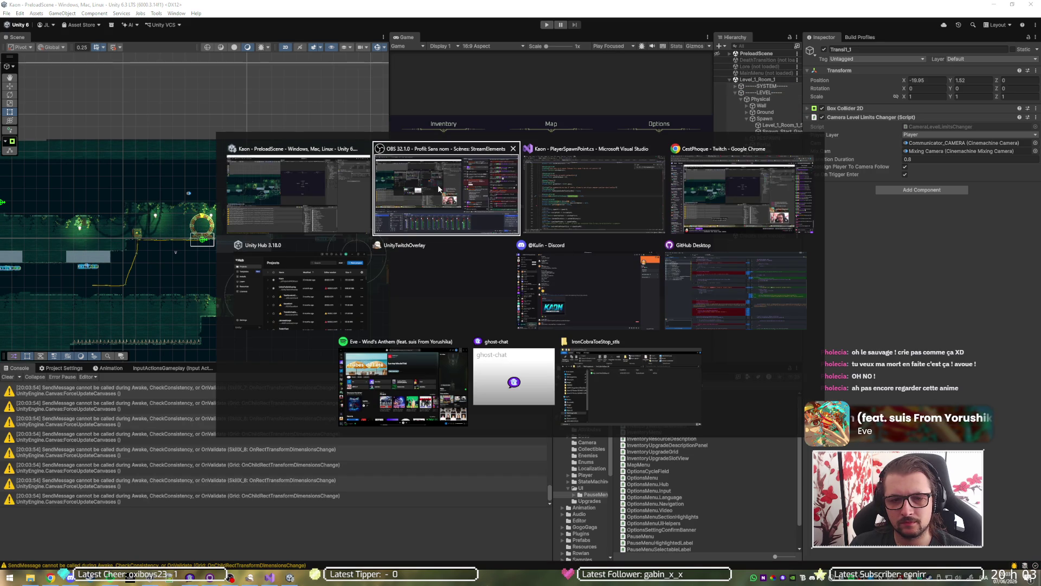
{"action": "left_click", "coordinate": [565, 200]}
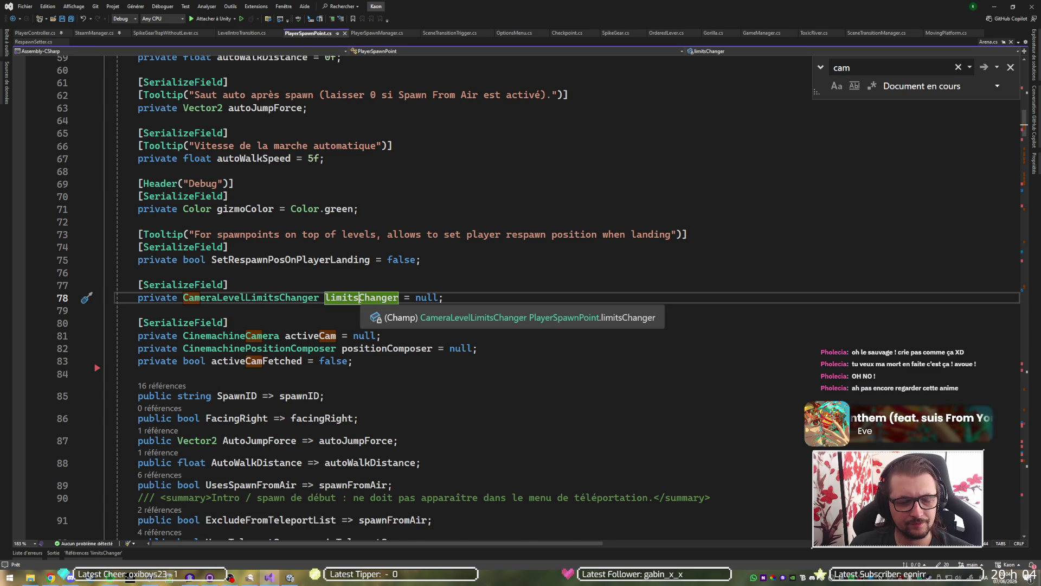
Jump to the next limitsChanger usage and open LerpCamerasInstant's definition in CameraLevelLimitsChanger.cs.
{"action": "key", "text": "ctrl+shift+Down"}
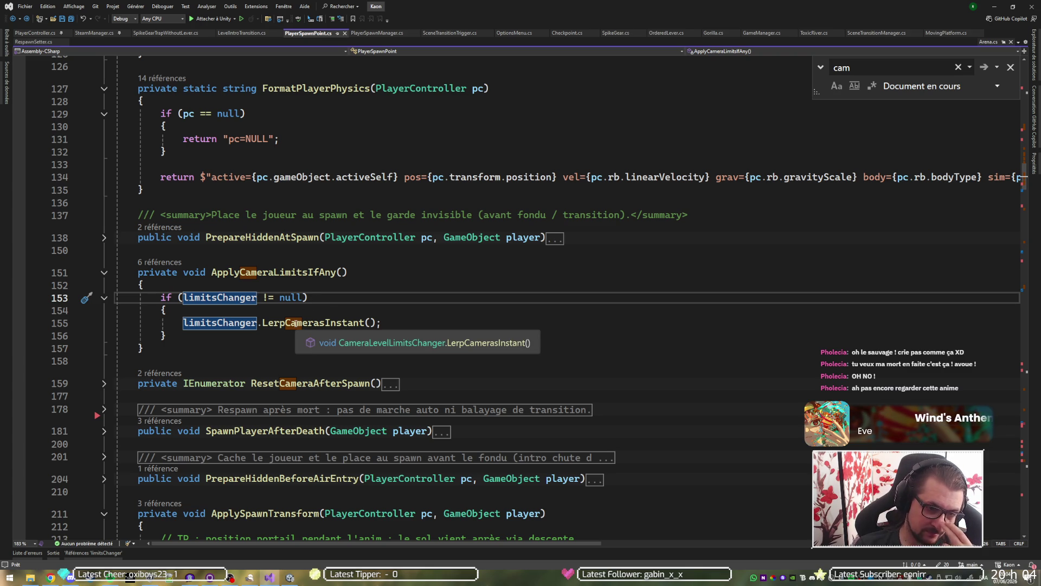
{"action": "left_click", "coordinate": [295, 323], "text": "ctrl"}
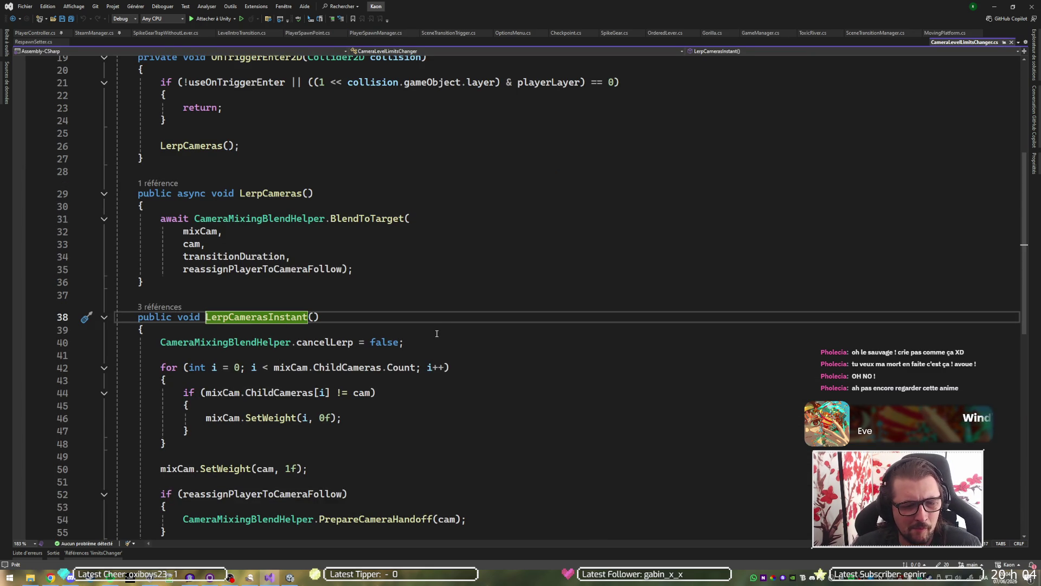
{"action": "scroll", "coordinate": [439, 338], "scroll_direction": "down", "scroll_amount": 4}
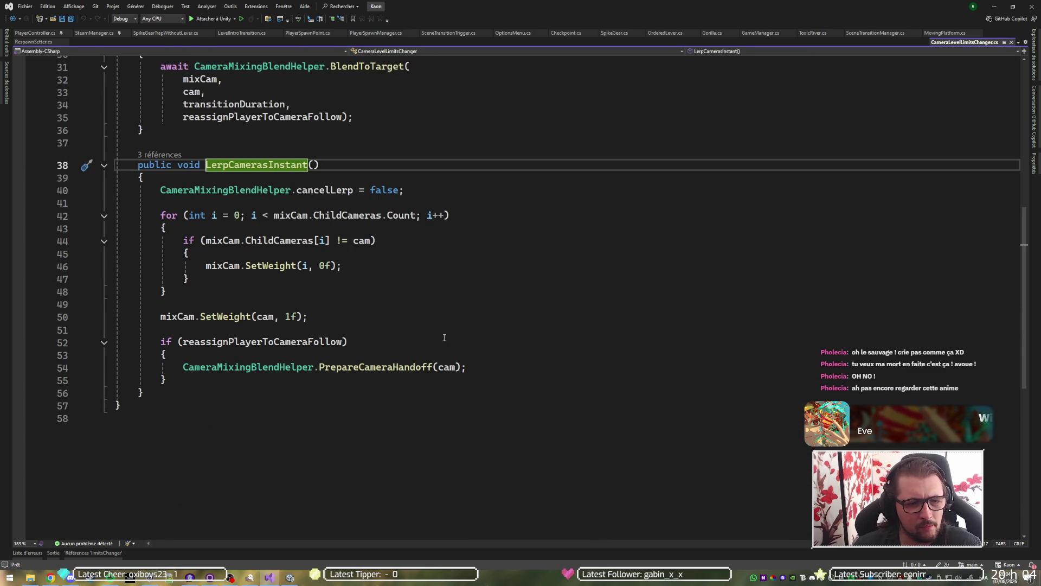
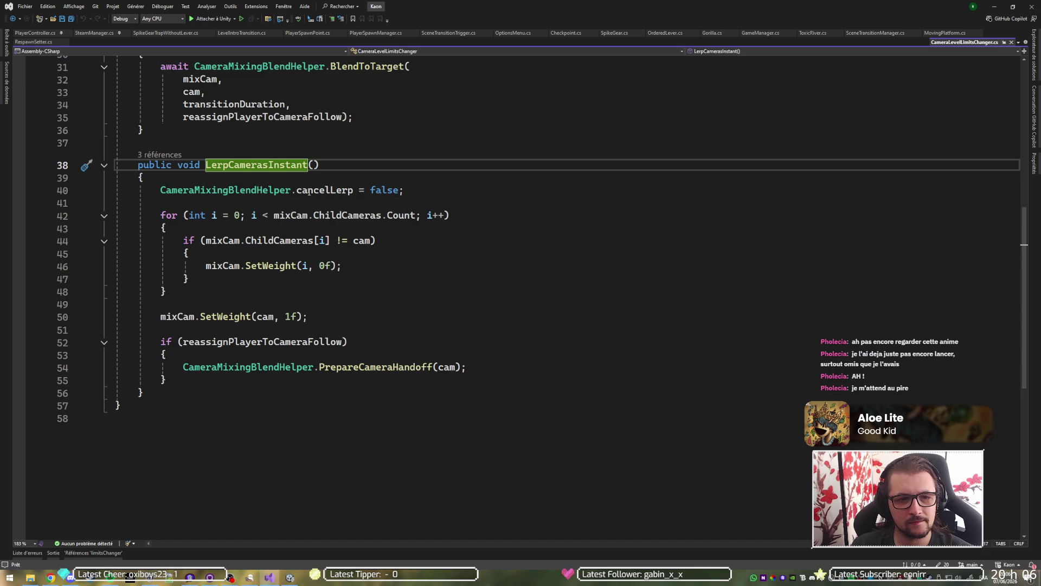
Highlight the CameraMixingBlendHelper and mixCam references, briefly checking the date and time.
{"action": "left_click", "coordinate": [251, 190]}
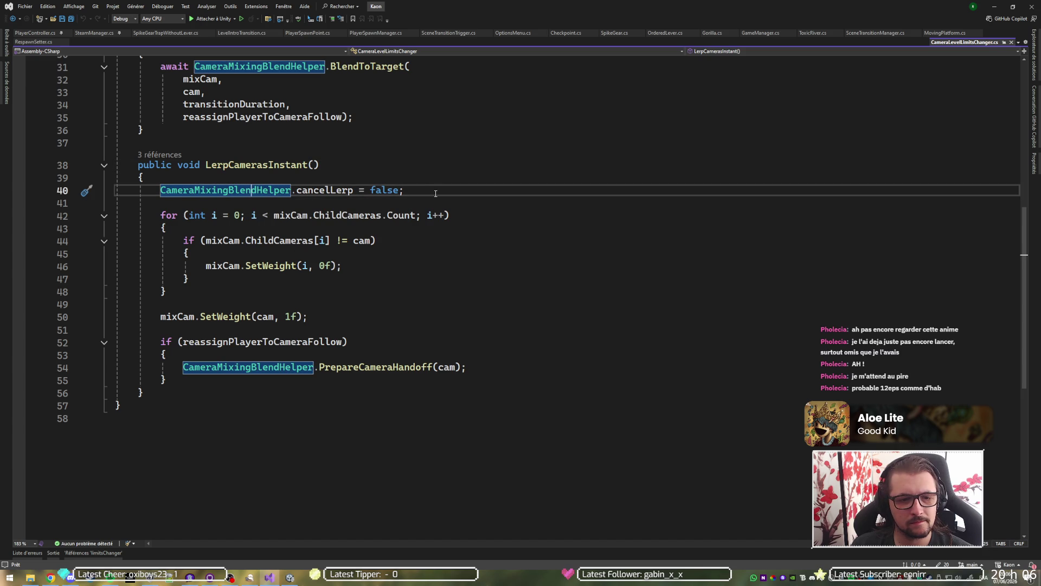
{"action": "left_click", "coordinate": [177, 316]}
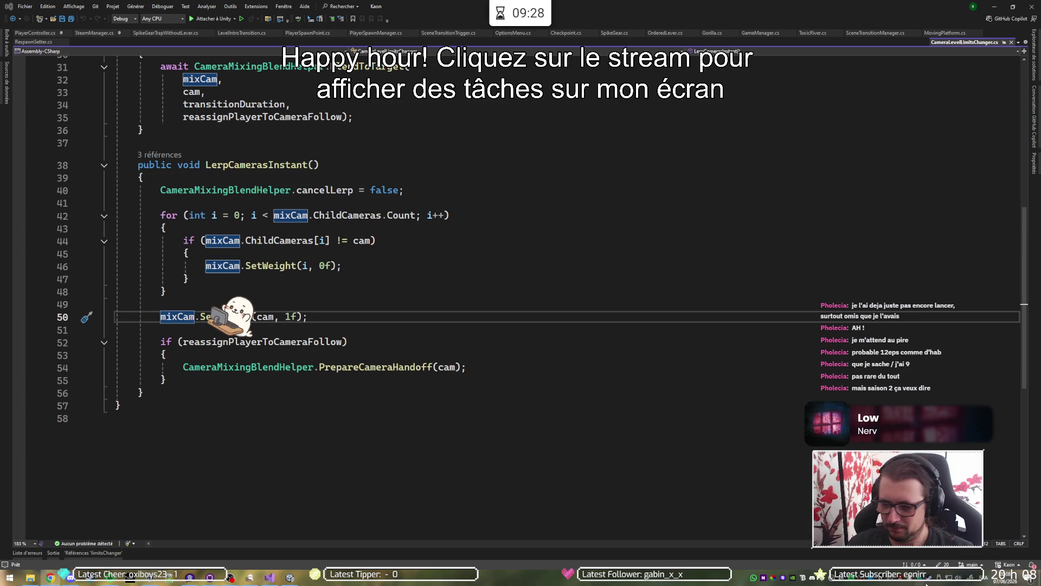
{"action": "left_click", "coordinate": [1005, 579]}
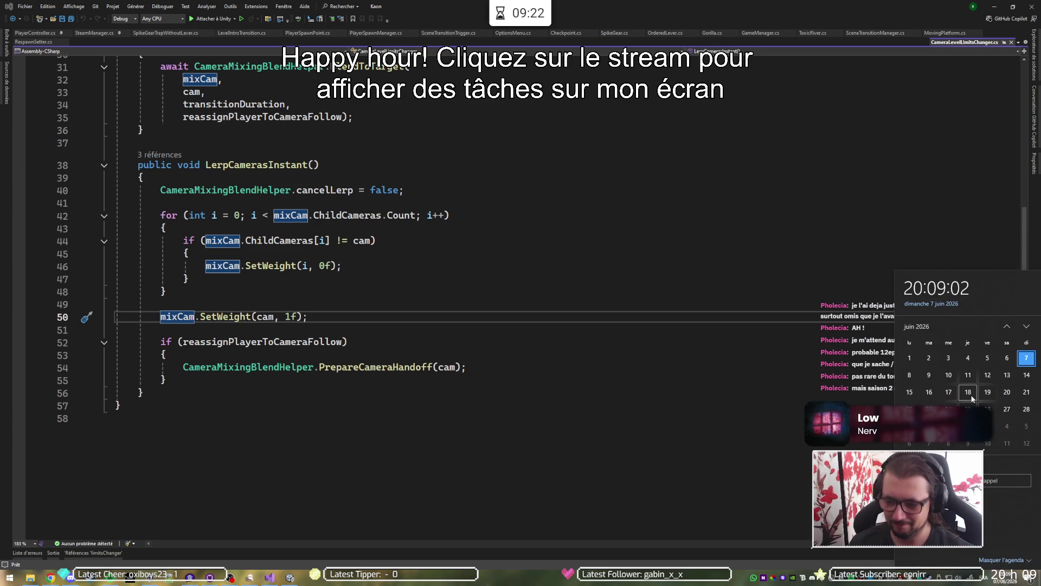
{"action": "left_click", "coordinate": [746, 408]}
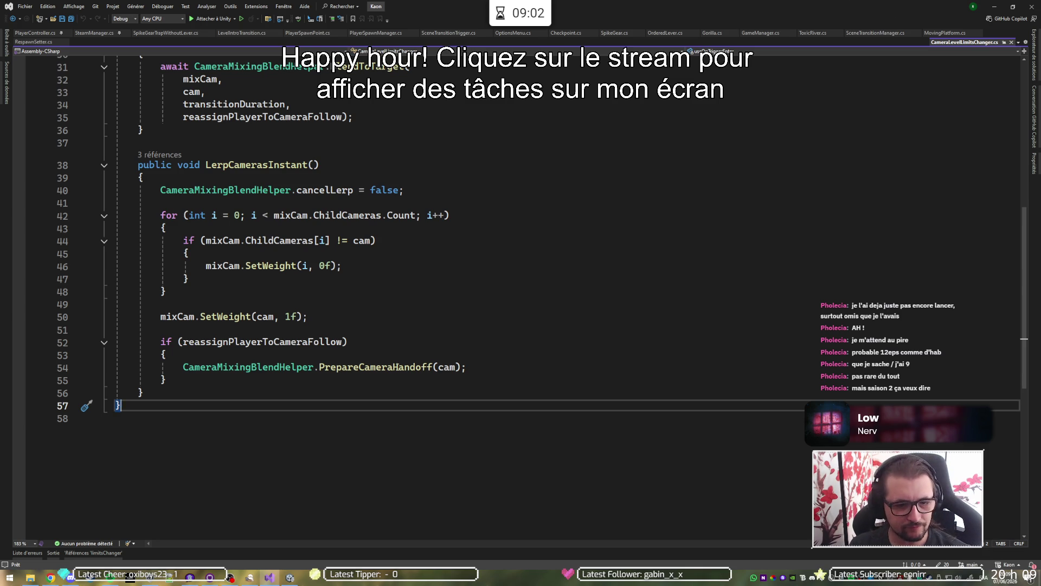
Review PrepareCameraHandoff's uses of cam and LerpCameras, then return to the Unity editor.
{"action": "left_click", "coordinate": [393, 367]}
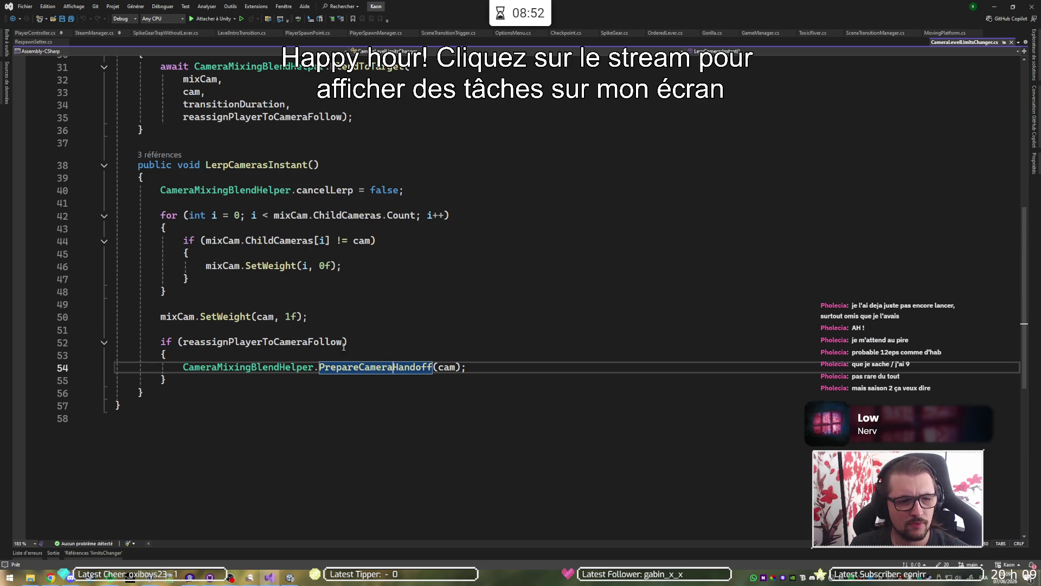
{"action": "left_click", "coordinate": [259, 316]}
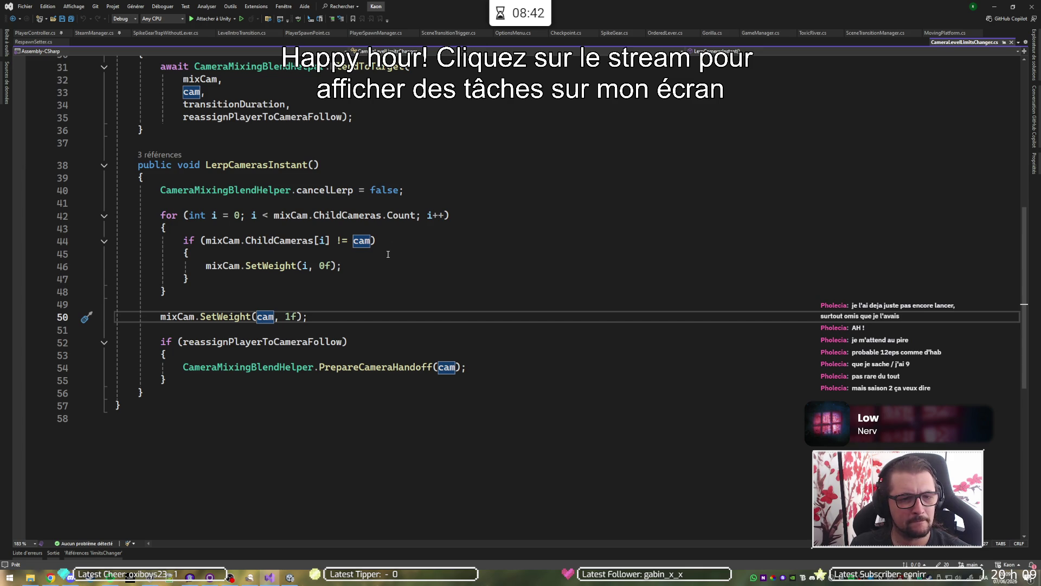
{"action": "scroll", "coordinate": [371, 256], "scroll_direction": "up", "scroll_amount": 4}
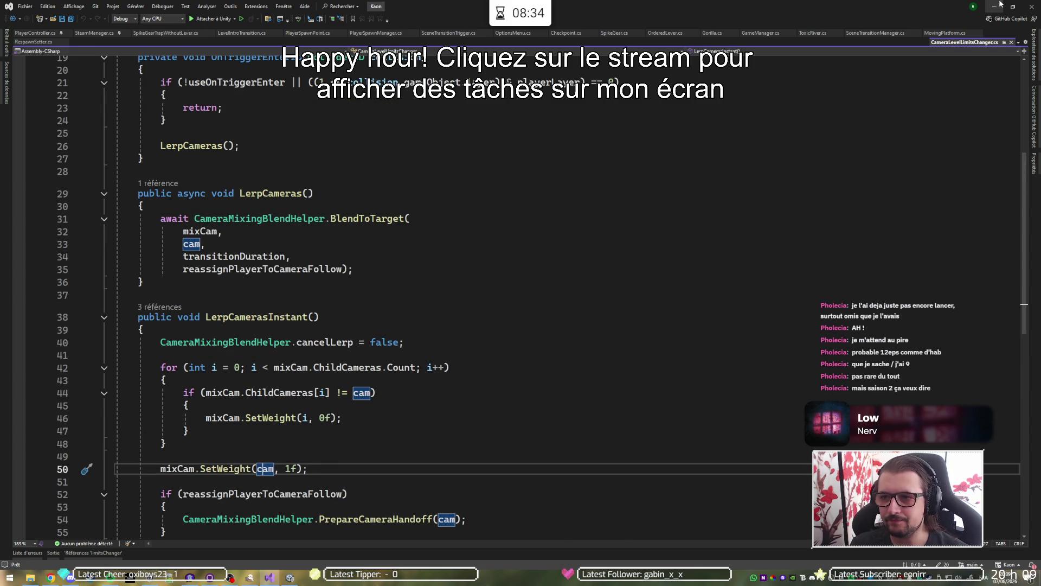
{"action": "key", "text": "alt+Tab"}
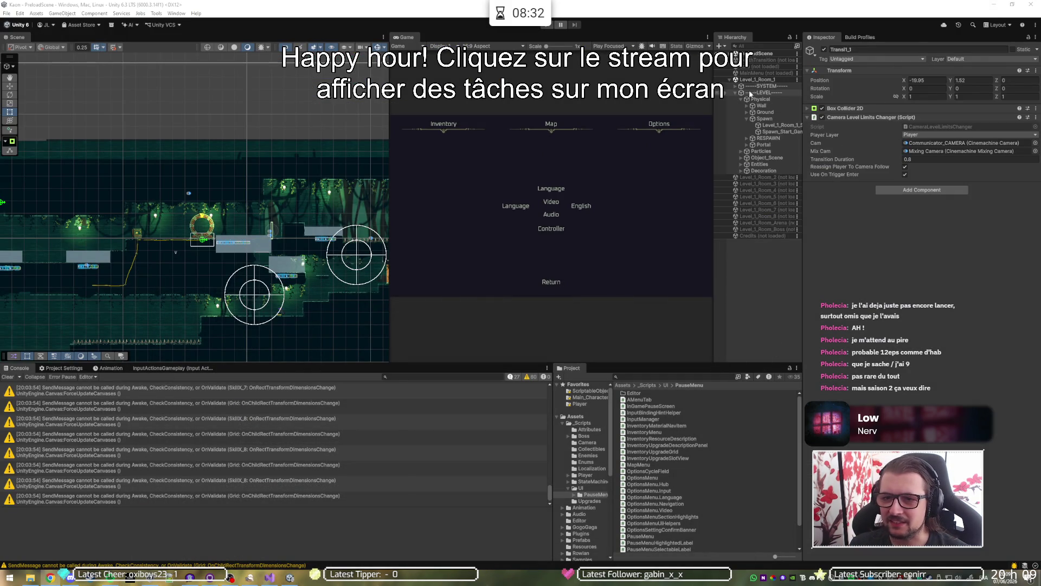
Load Level_1_Room_2, unload Level_1_Room_1, and select its CameraPrefab's CinemachineCamera.
{"action": "right_click", "coordinate": [763, 176]}
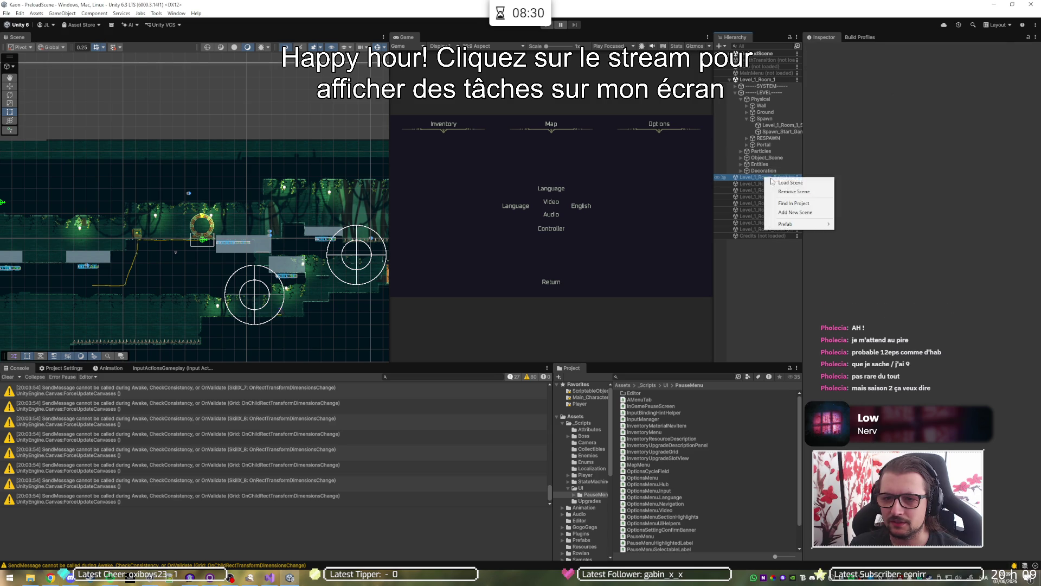
{"action": "right_click", "coordinate": [762, 80]}
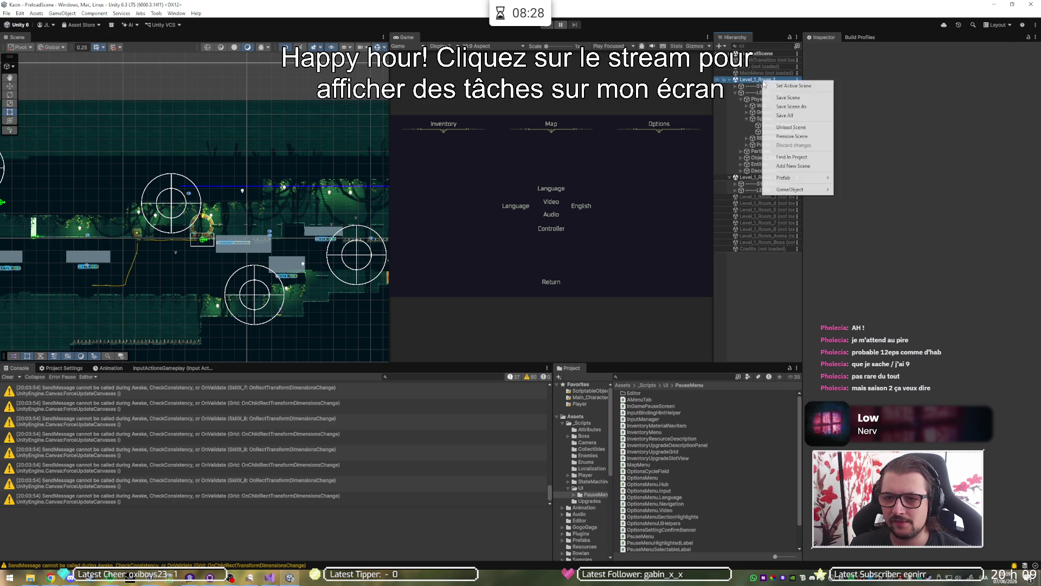
{"action": "left_click", "coordinate": [779, 127]}
{"action": "left_click", "coordinate": [736, 93]}
{"action": "left_click", "coordinate": [741, 100]}
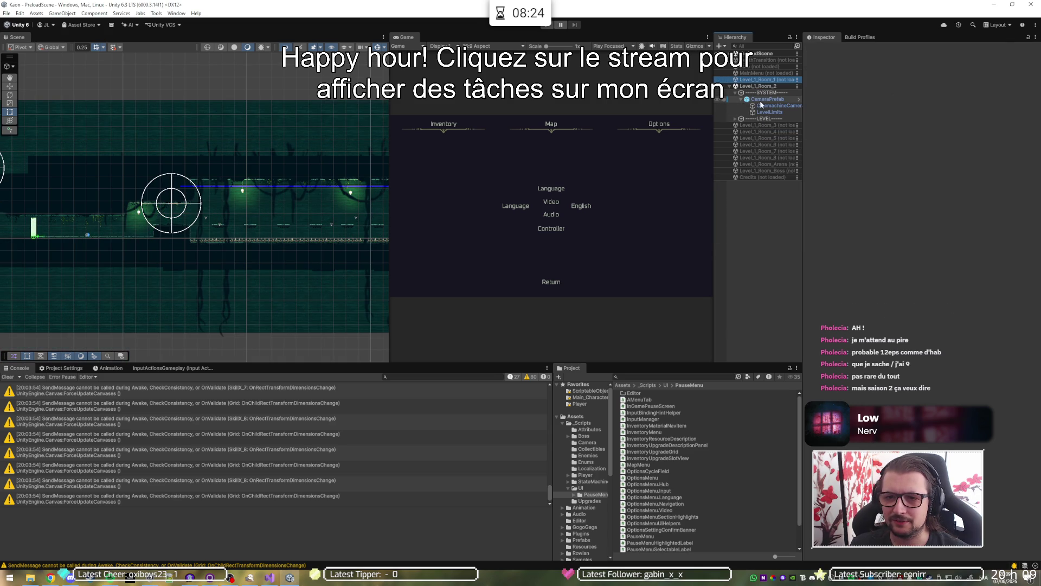
{"action": "left_click", "coordinate": [765, 105]}
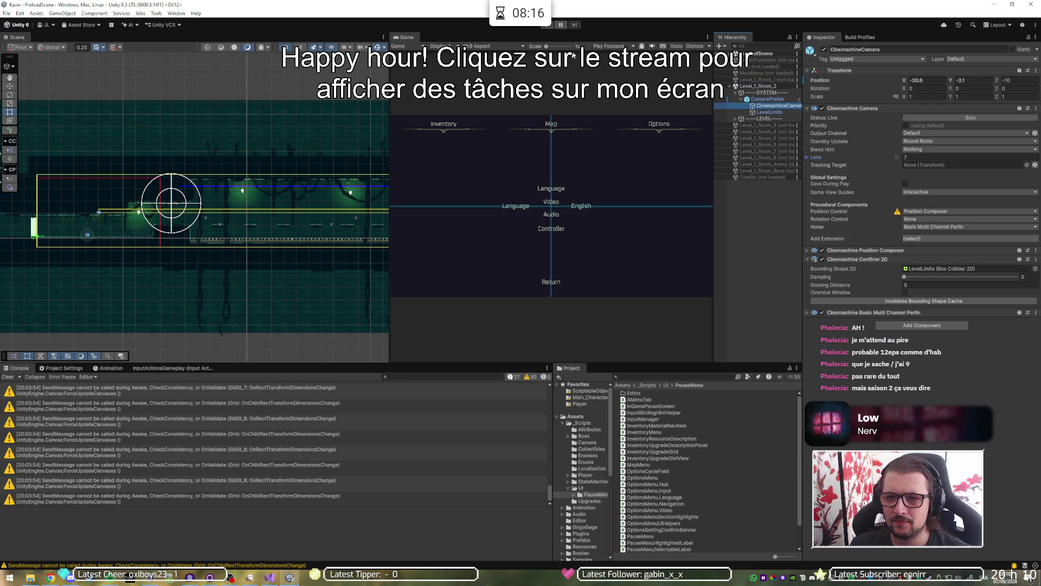
Play the room and inspect CameraPrefab, CinemachineCamera, LevelLimits and SYSTEM, then return to Visual Studio.
{"action": "left_click", "coordinate": [547, 24]}
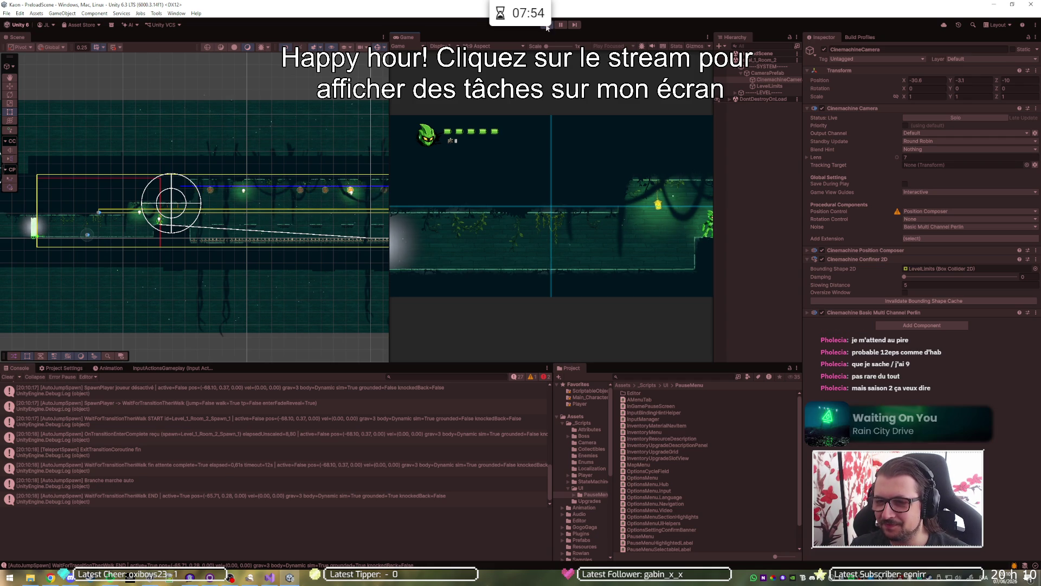
{"action": "left_click", "coordinate": [782, 73]}
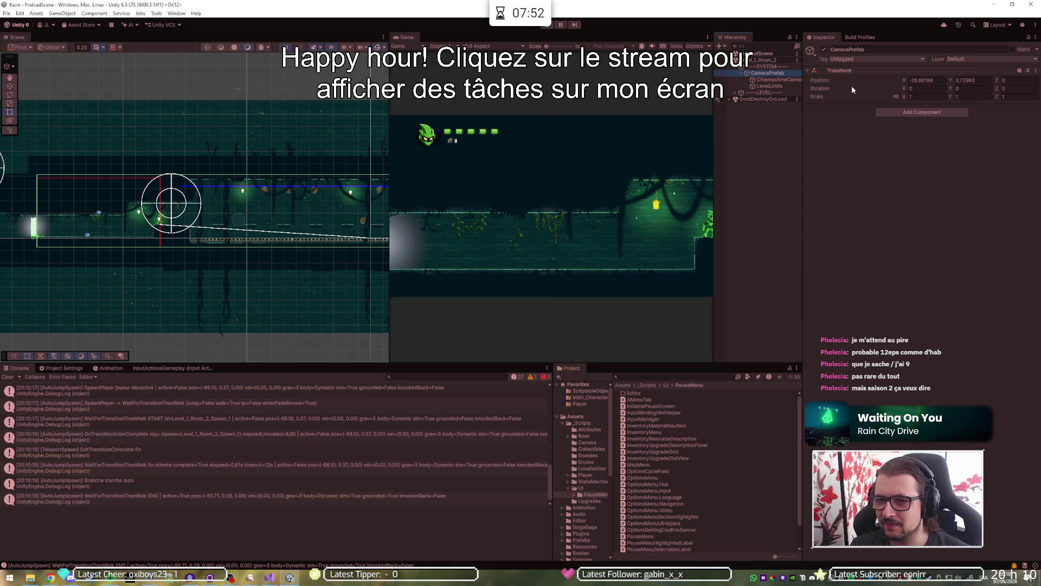
{"action": "left_click", "coordinate": [761, 81]}
{"action": "left_click", "coordinate": [762, 84]}
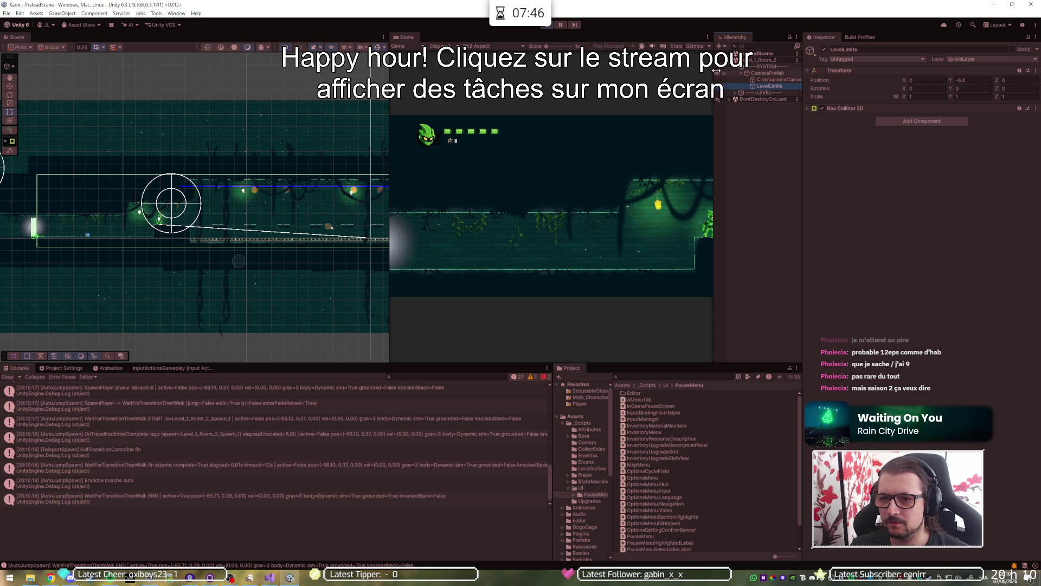
{"action": "left_click", "coordinate": [757, 67]}
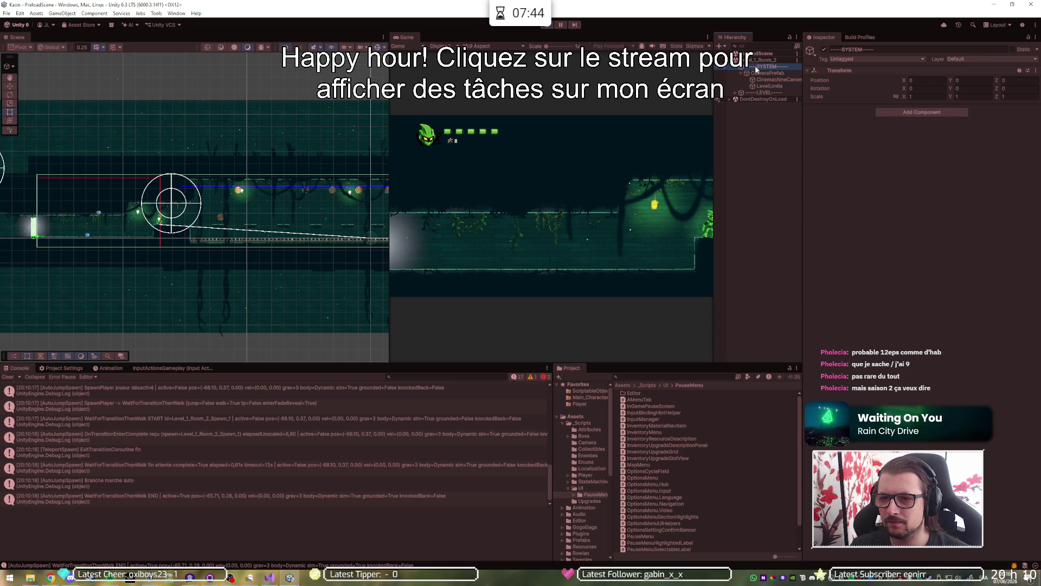
{"action": "key", "text": "alt+Tab"}
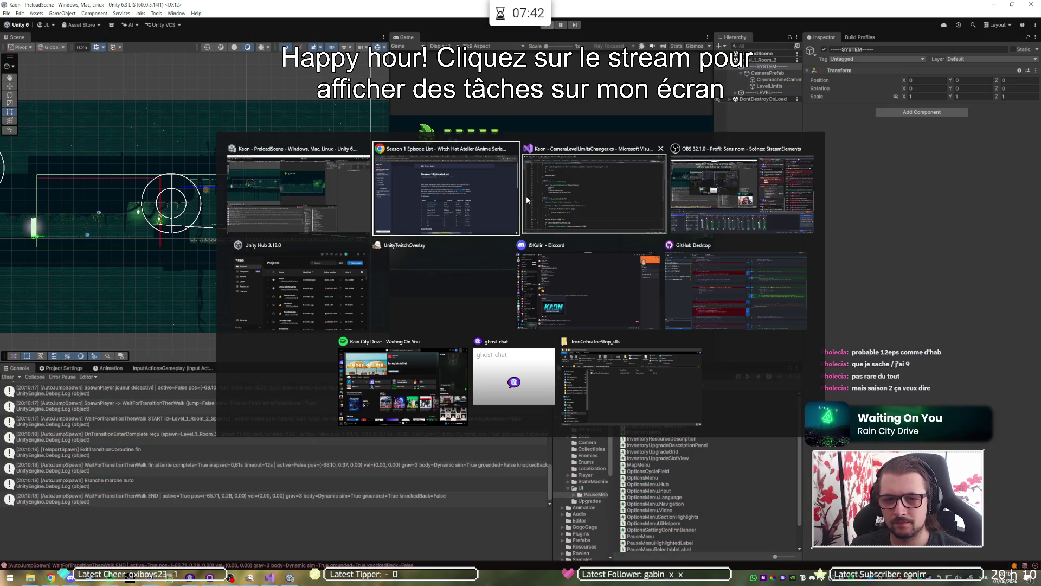
{"action": "key", "text": "alt+Tab"}
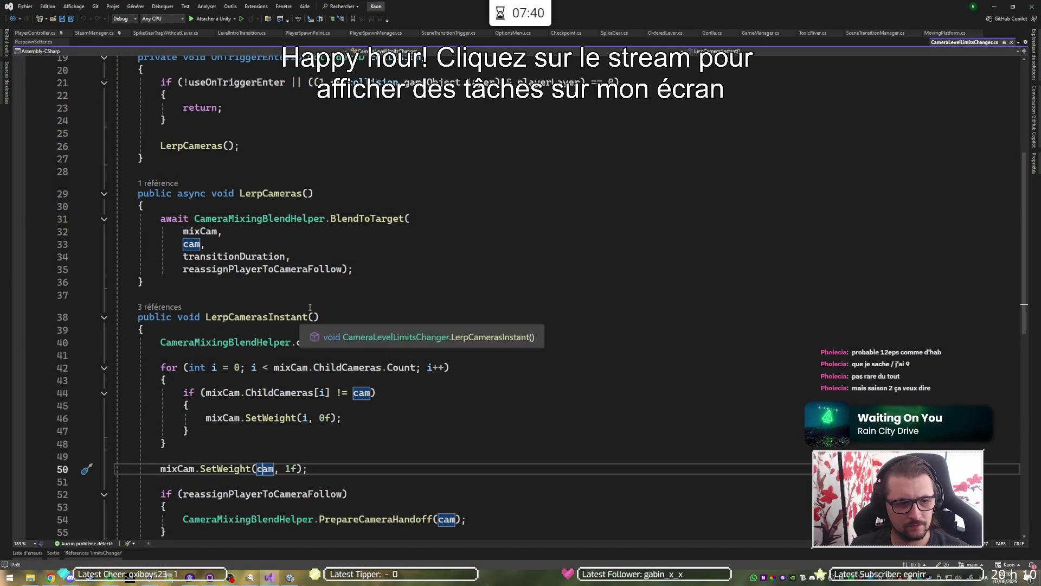
Highlight reassignPlayerToCameraFollow's uses and scroll to its false default among the serialized fields.
{"action": "left_click", "coordinate": [309, 269]}
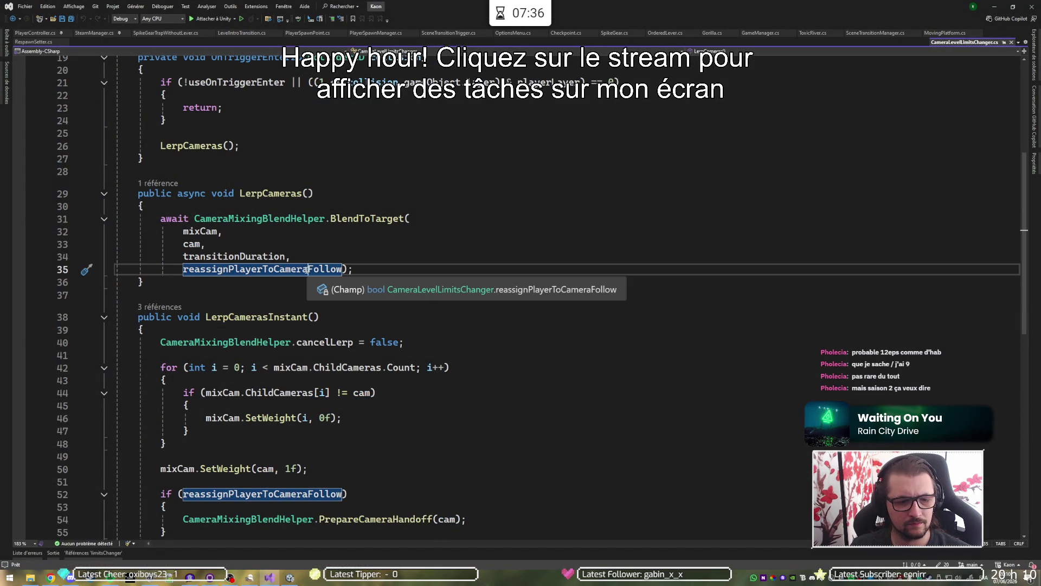
{"action": "scroll", "coordinate": [304, 269], "scroll_direction": "up", "scroll_amount": 6}
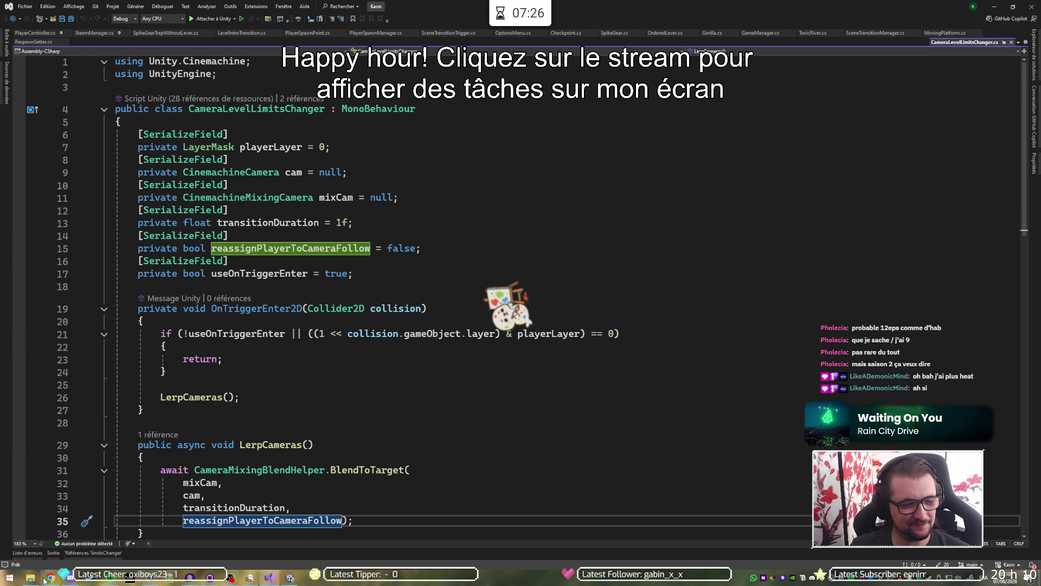
{"action": "mouse_move", "coordinate": [47, 582]}
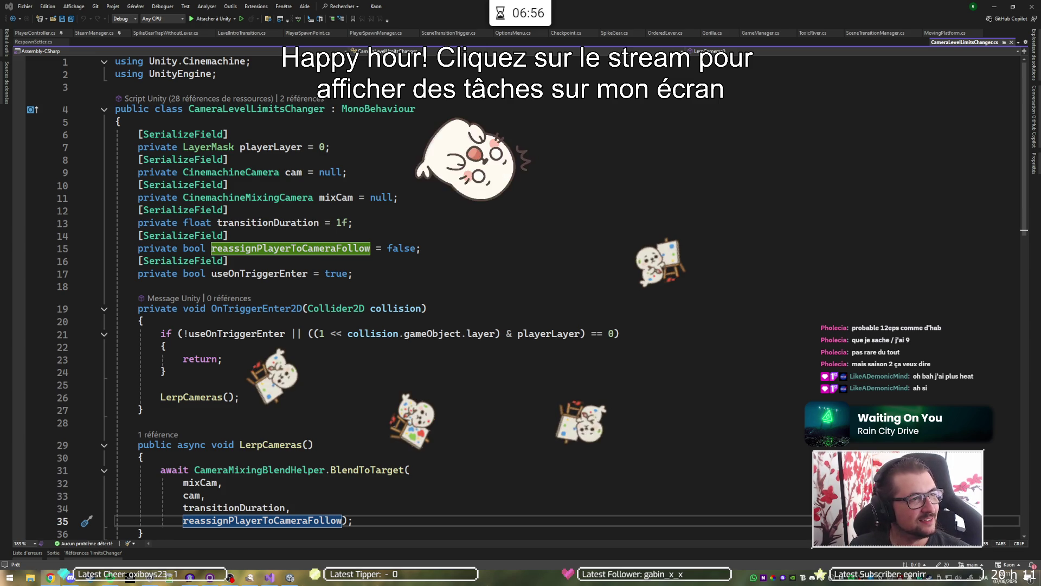
{"action": "mouse_move", "coordinate": [336, 197]}
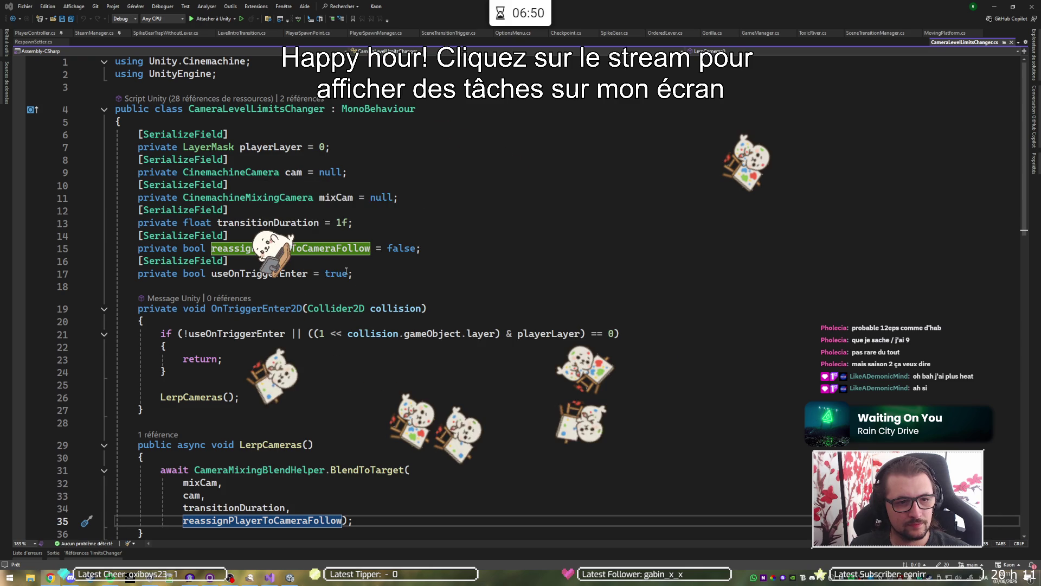
Re-read the blending code, highlighting CameraMixingBlendHelper, PrepareCameraHandoff and reassignPlayerToCameraFollow references.
{"action": "scroll", "coordinate": [391, 247], "scroll_direction": "down", "scroll_amount": 1}
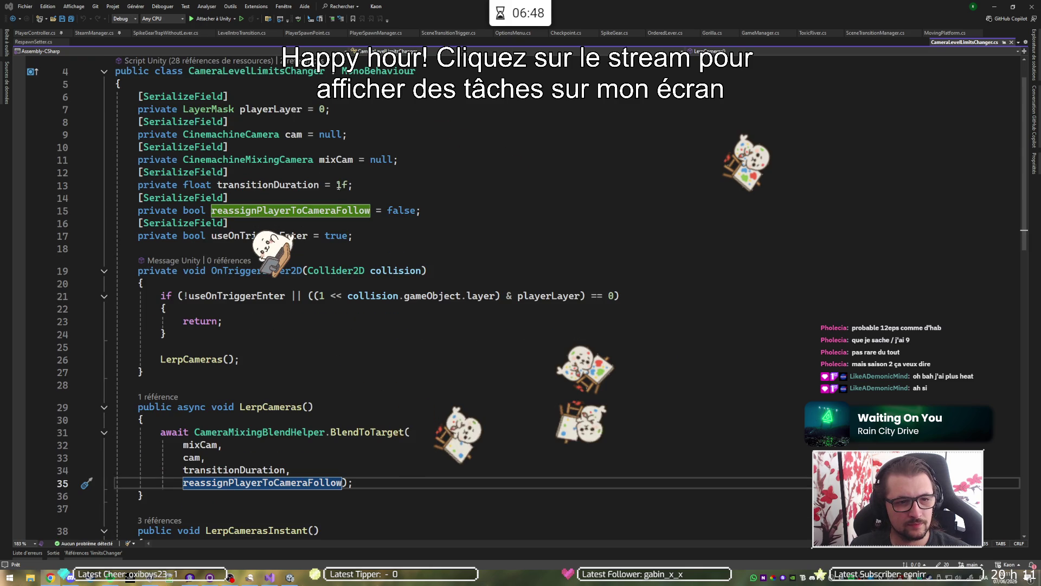
{"action": "scroll", "coordinate": [391, 247], "scroll_direction": "down", "scroll_amount": 10}
{"action": "scroll", "coordinate": [412, 244], "scroll_direction": "up", "scroll_amount": 4}
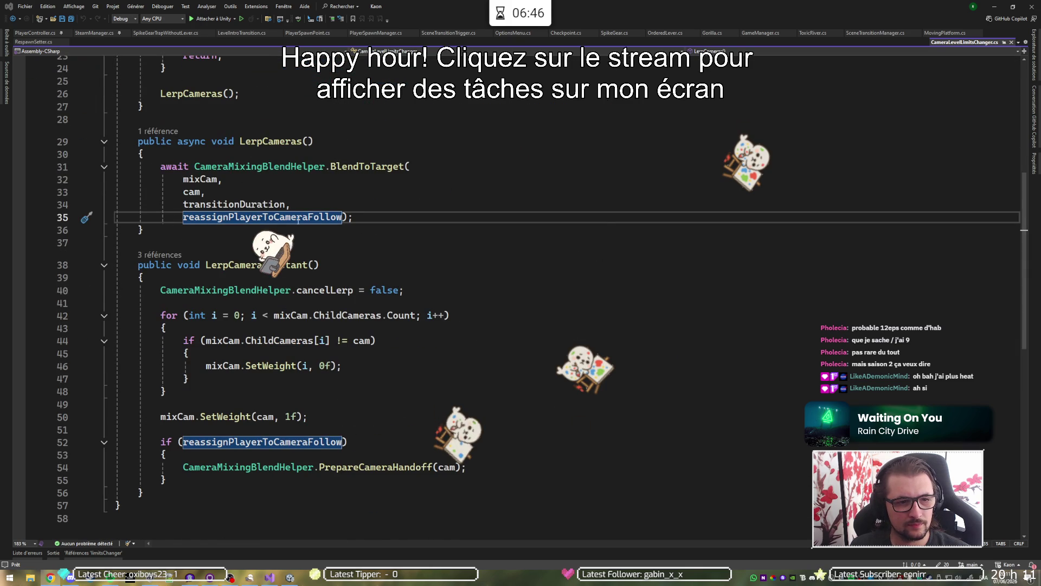
{"action": "mouse_move", "coordinate": [300, 218]}
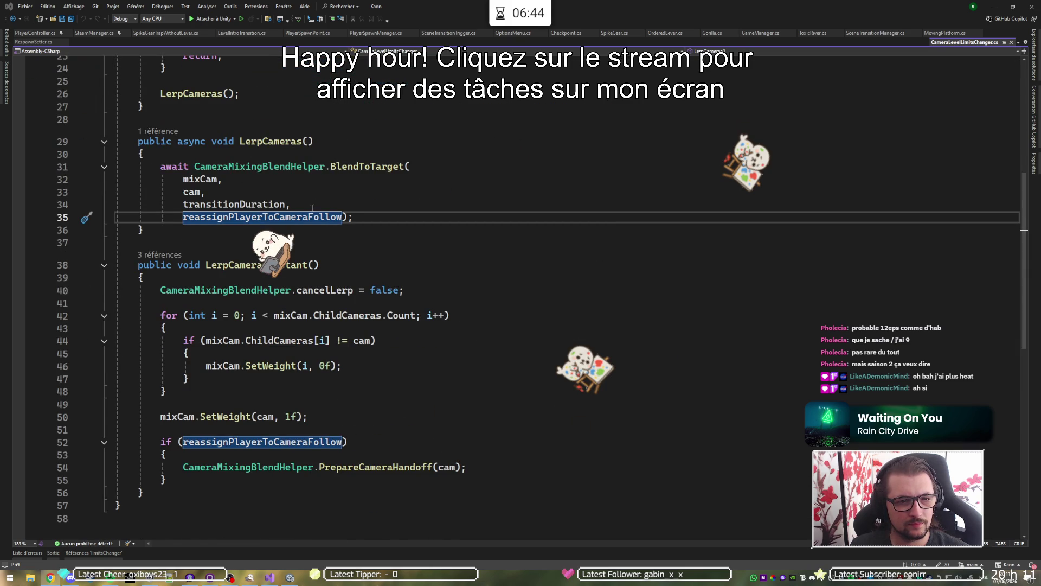
{"action": "mouse_move", "coordinate": [368, 169]}
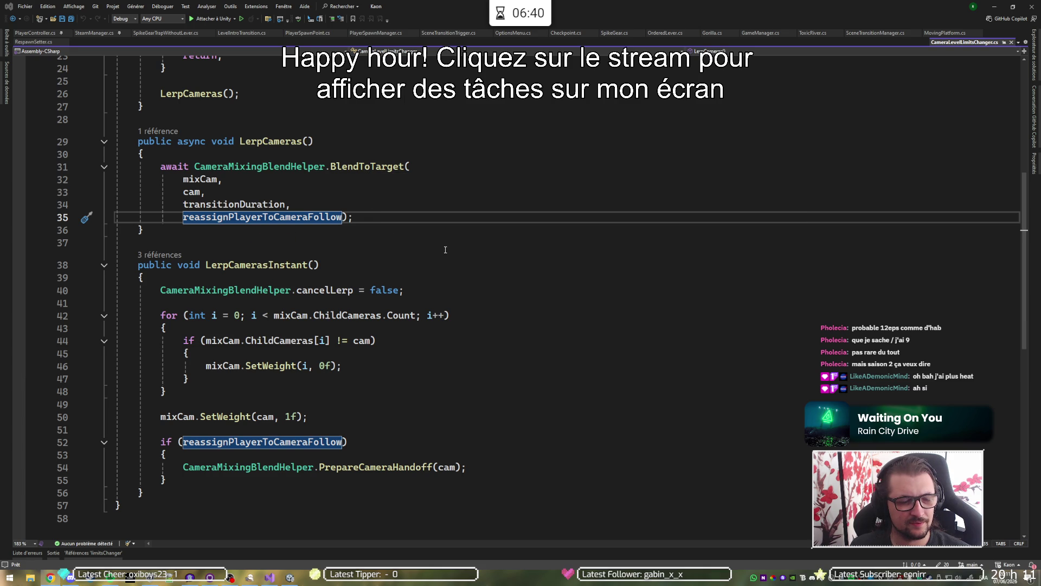
{"action": "scroll", "coordinate": [445, 250], "scroll_direction": "down", "scroll_amount": 2}
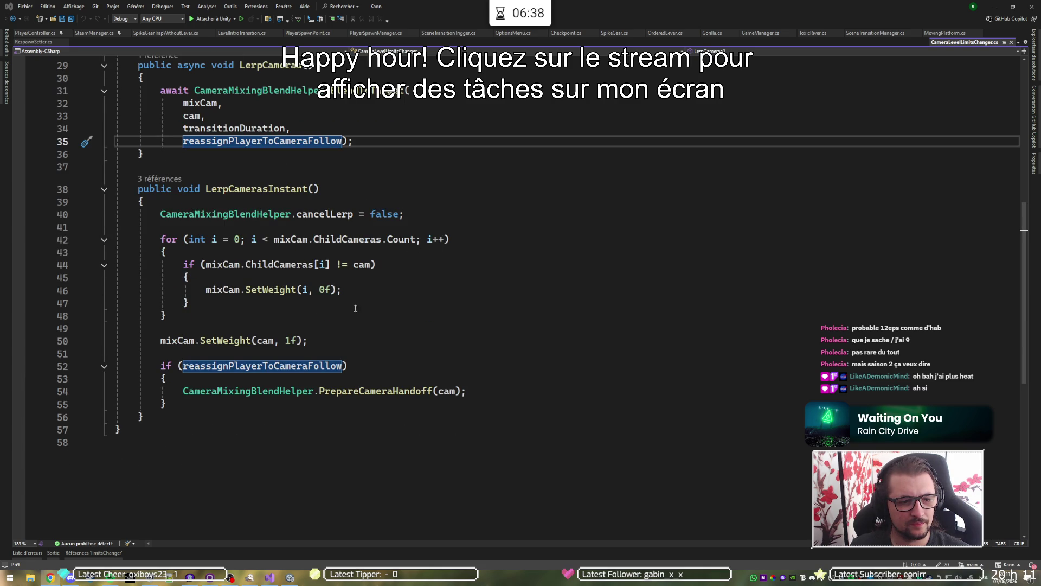
{"action": "left_click", "coordinate": [293, 365]}
{"action": "left_click", "coordinate": [256, 391]}
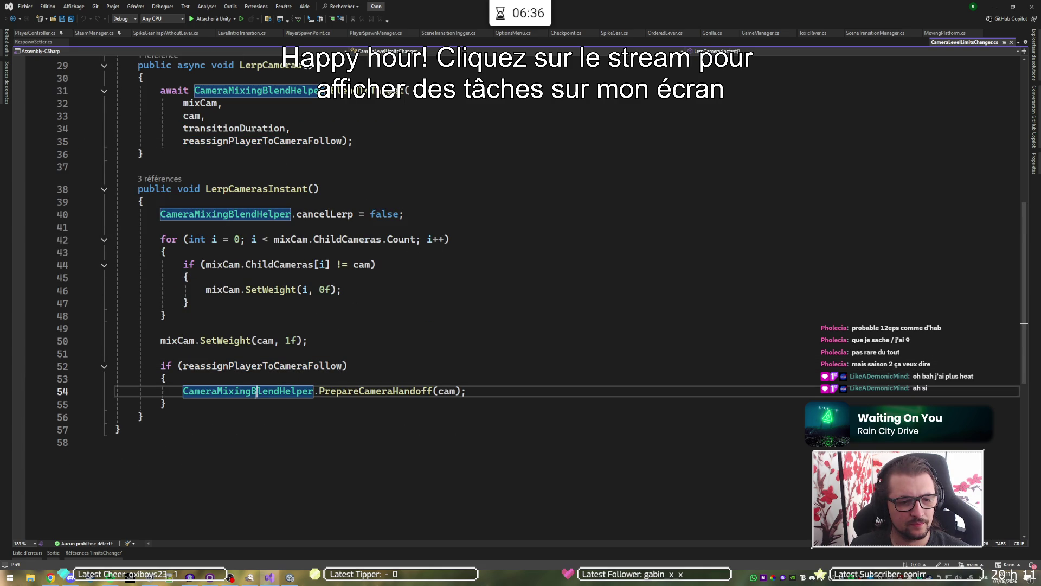
{"action": "left_click", "coordinate": [342, 391]}
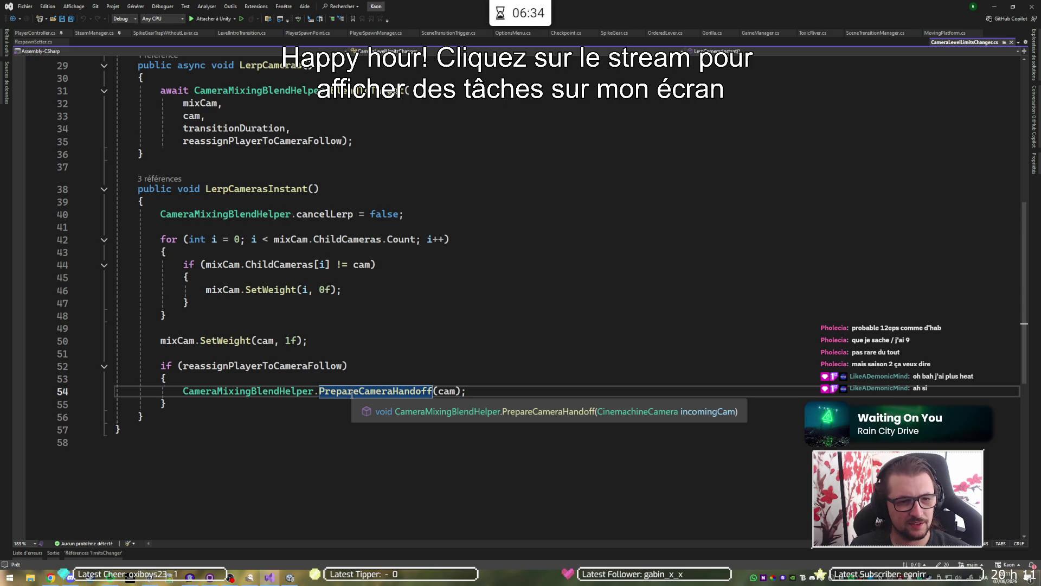
{"action": "left_click", "coordinate": [263, 141]}
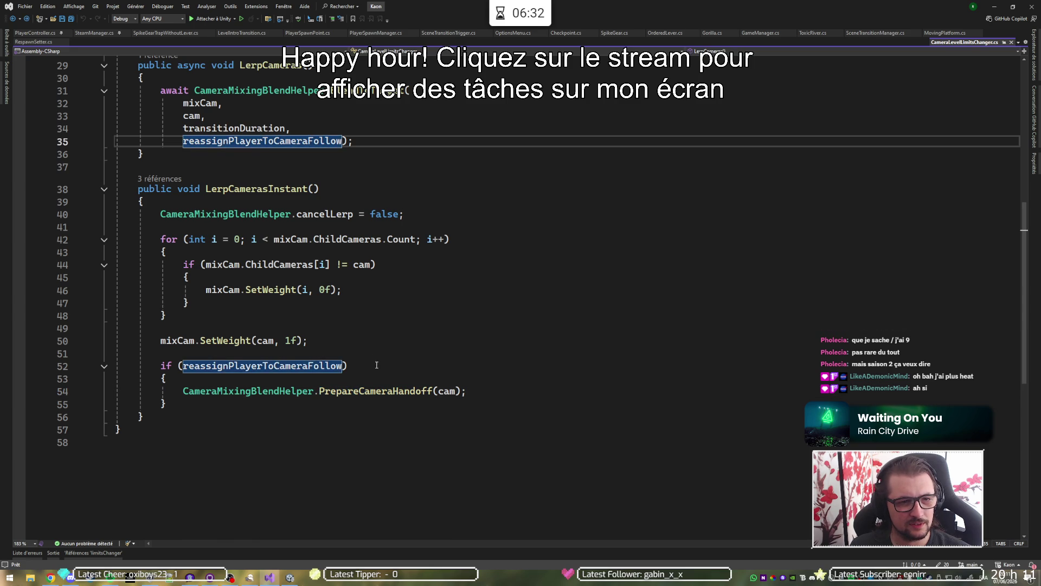
{"action": "scroll", "coordinate": [377, 365], "scroll_direction": "up", "scroll_amount": 9}
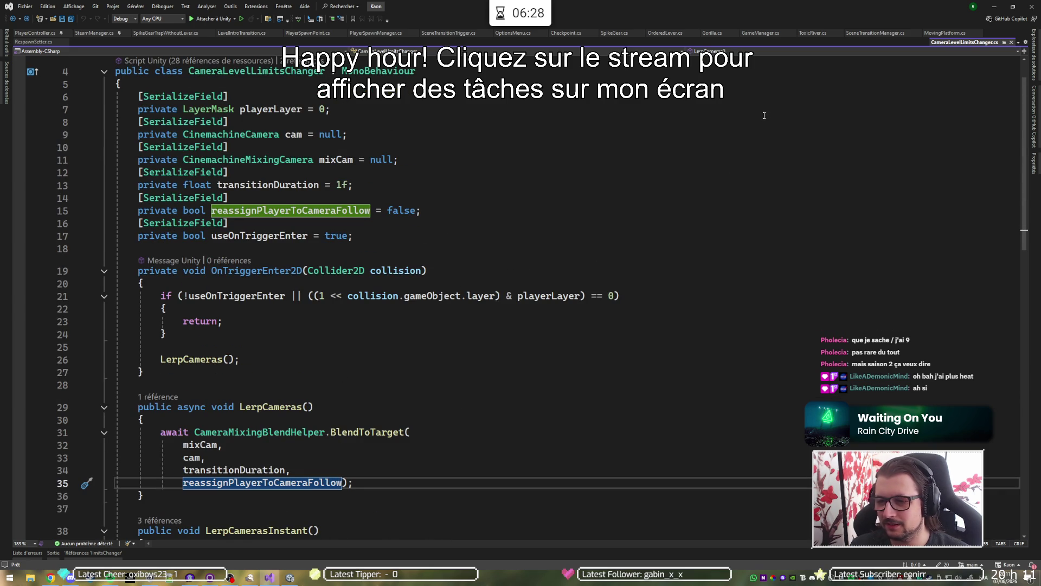
Follow 'cam' to the LerpCamerasInstant call in PlayerSpawnPoint.cs, then minimize Visual Studio.
{"action": "key", "text": "ctrl+minus"}
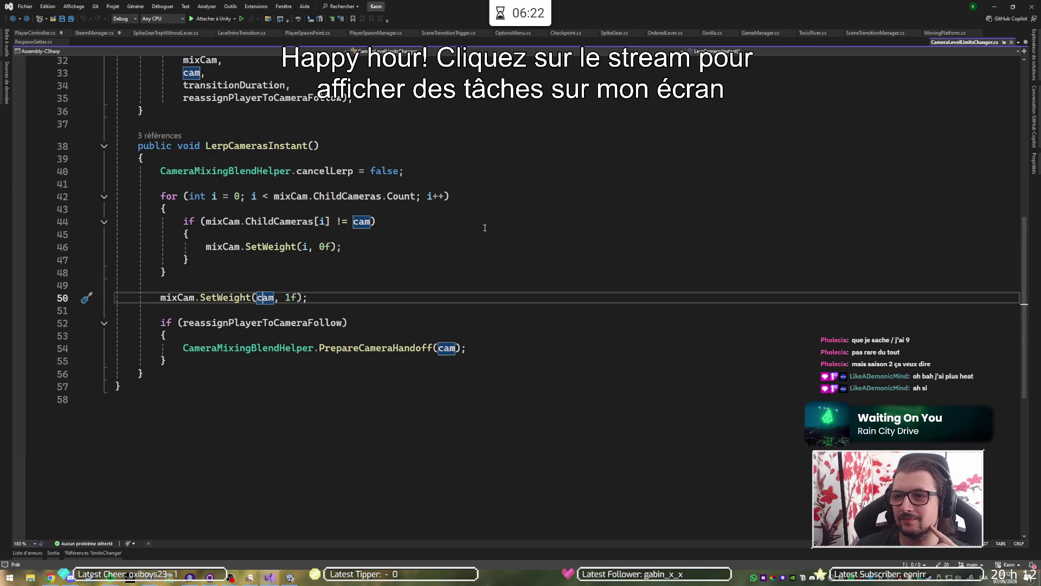
{"action": "key", "text": "ctrl+minus"}
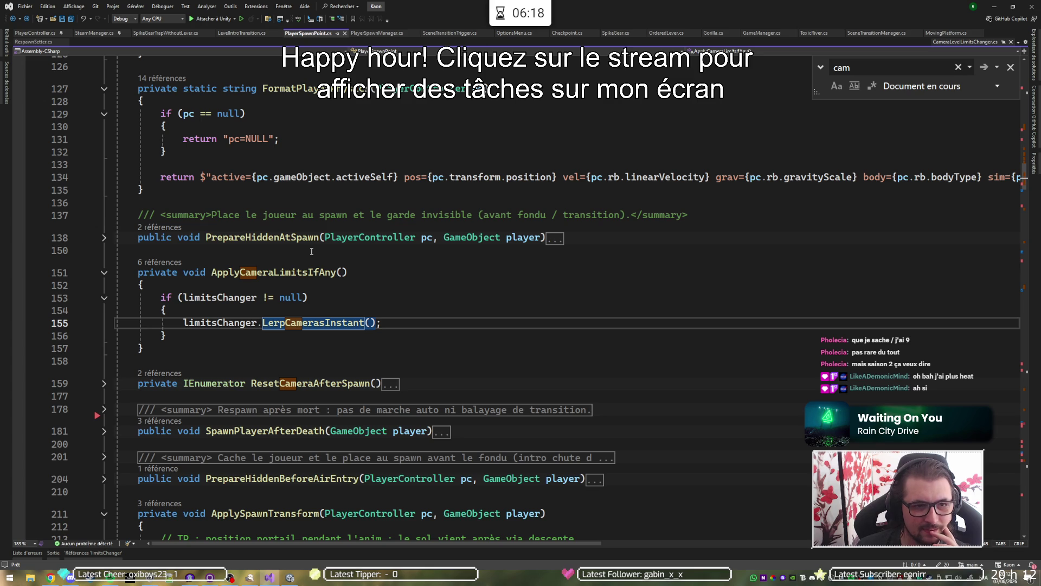
{"action": "scroll", "coordinate": [311, 251], "scroll_direction": "up", "scroll_amount": 20}
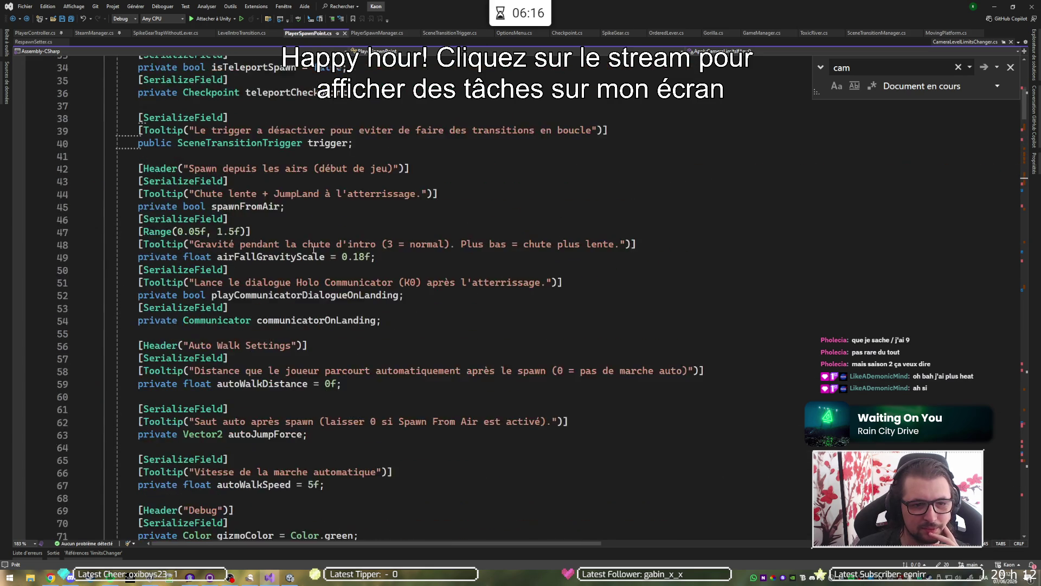
{"action": "scroll", "coordinate": [313, 250], "scroll_direction": "down", "scroll_amount": 6}
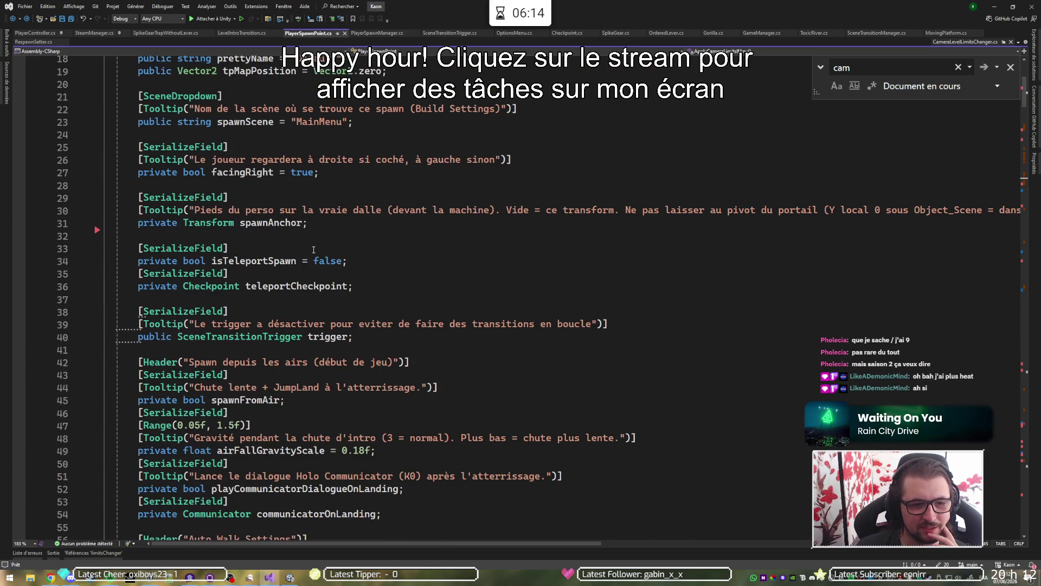
{"action": "left_click", "coordinate": [994, 6]}
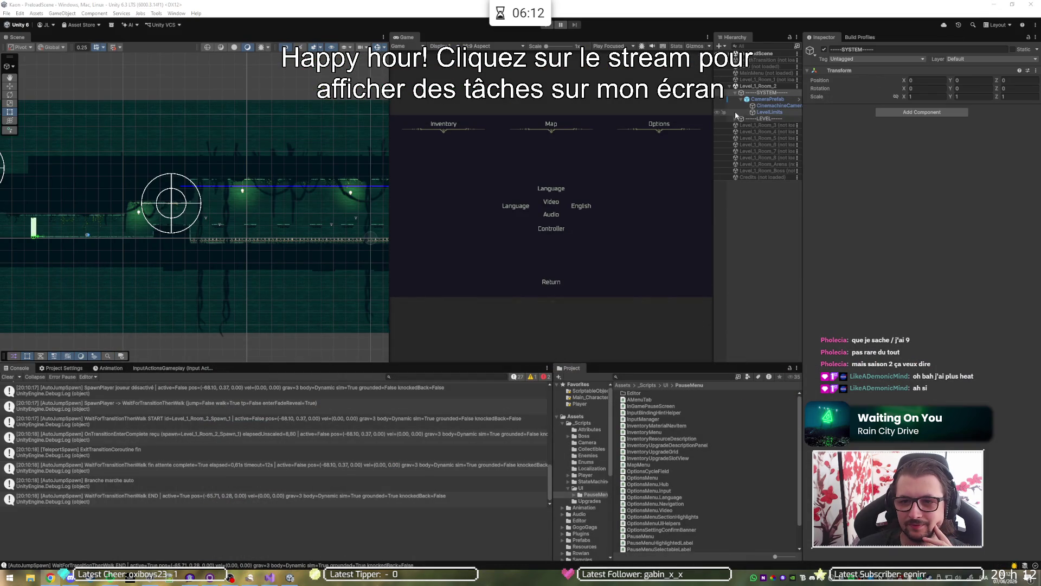
Expand LEVEL > Physical > Spawn and select the first Level_1_Room_2 spawn point.
{"action": "left_click", "coordinate": [734, 118]}
{"action": "left_click", "coordinate": [740, 125]}
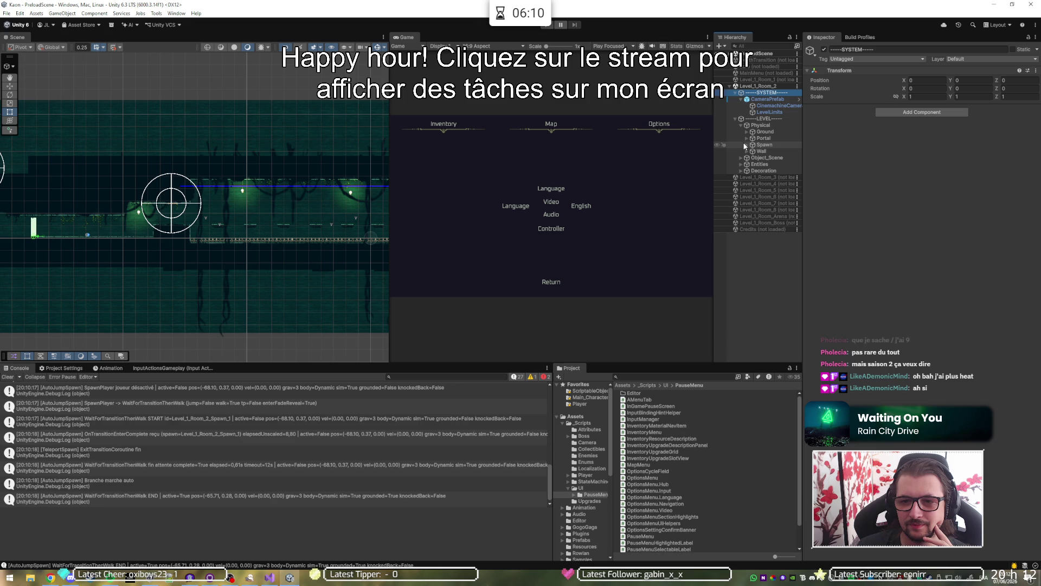
{"action": "left_click", "coordinate": [743, 145]}
{"action": "left_click", "coordinate": [746, 145]}
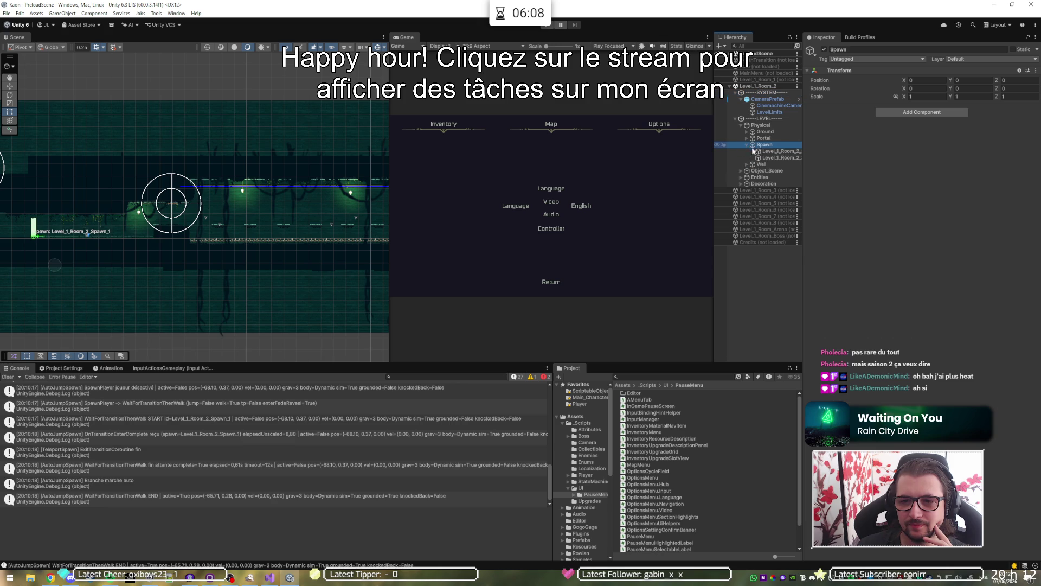
{"action": "left_click", "coordinate": [761, 152]}
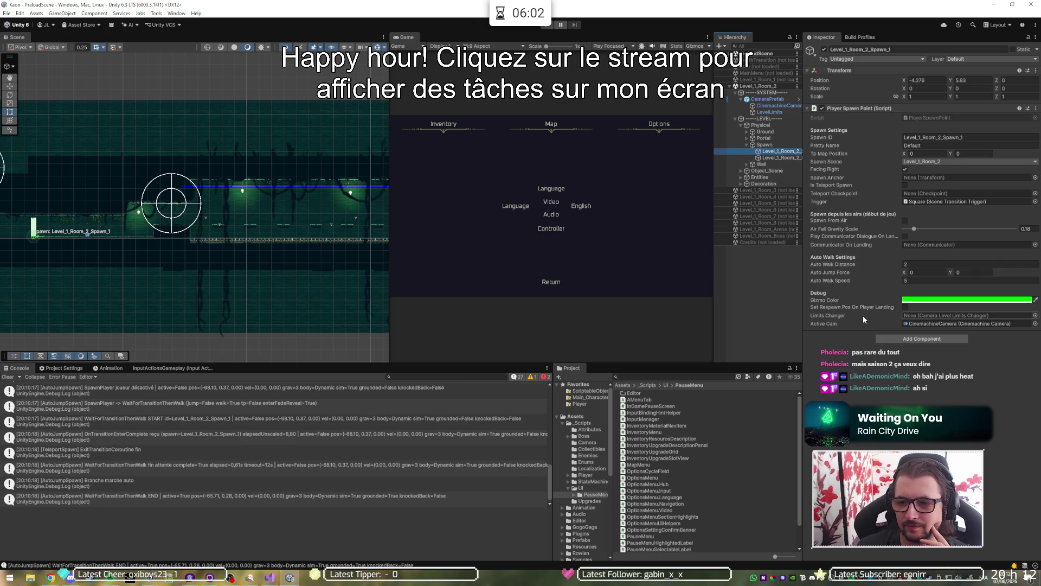
Locate its Active Cam, then ping and open the PlayerSpawnPoint script in Visual Studio.
{"action": "left_click", "coordinate": [920, 323]}
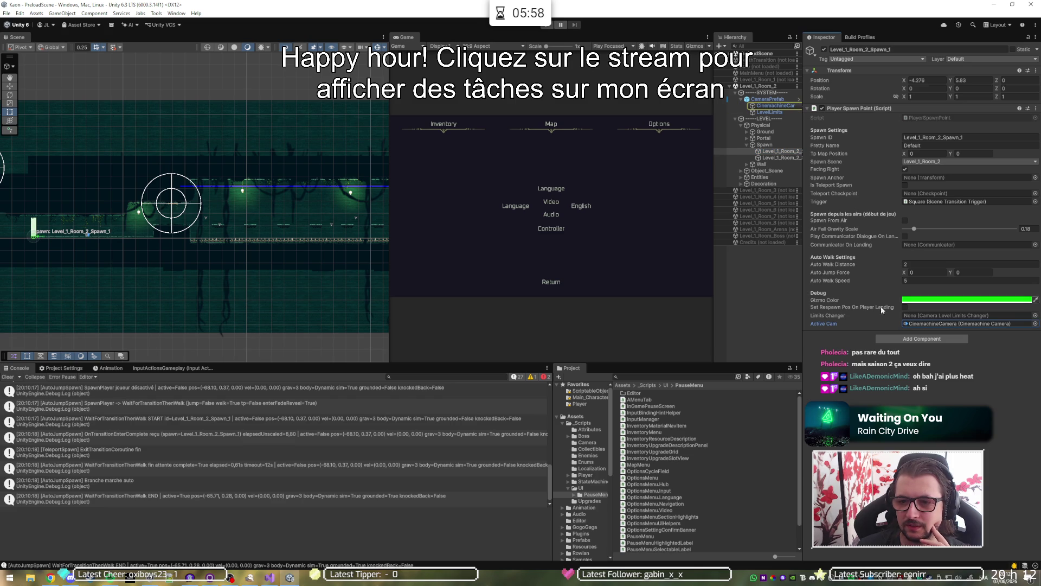
{"action": "left_click", "coordinate": [925, 118]}
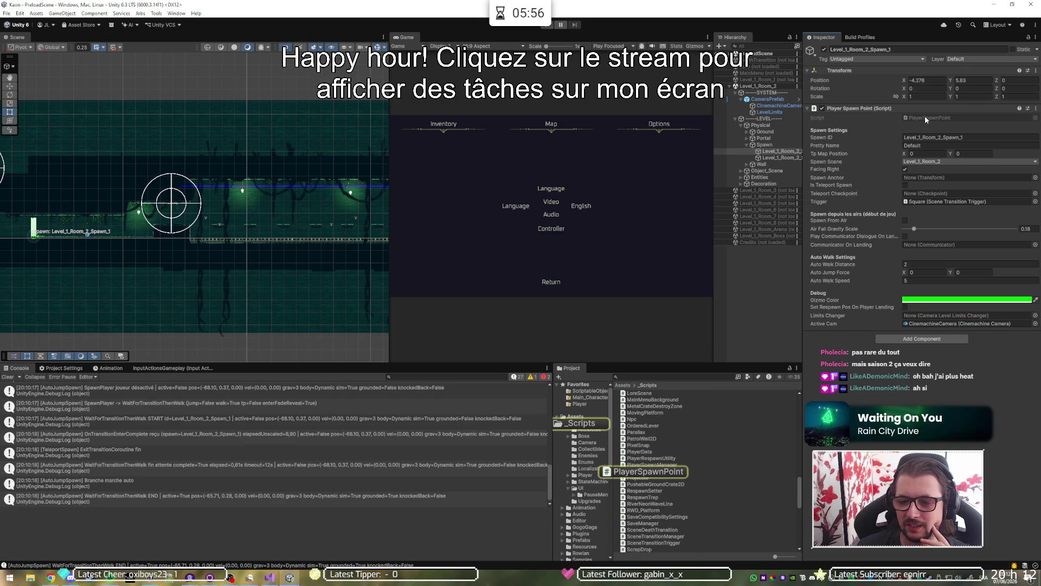
{"action": "double_click", "coordinate": [926, 118]}
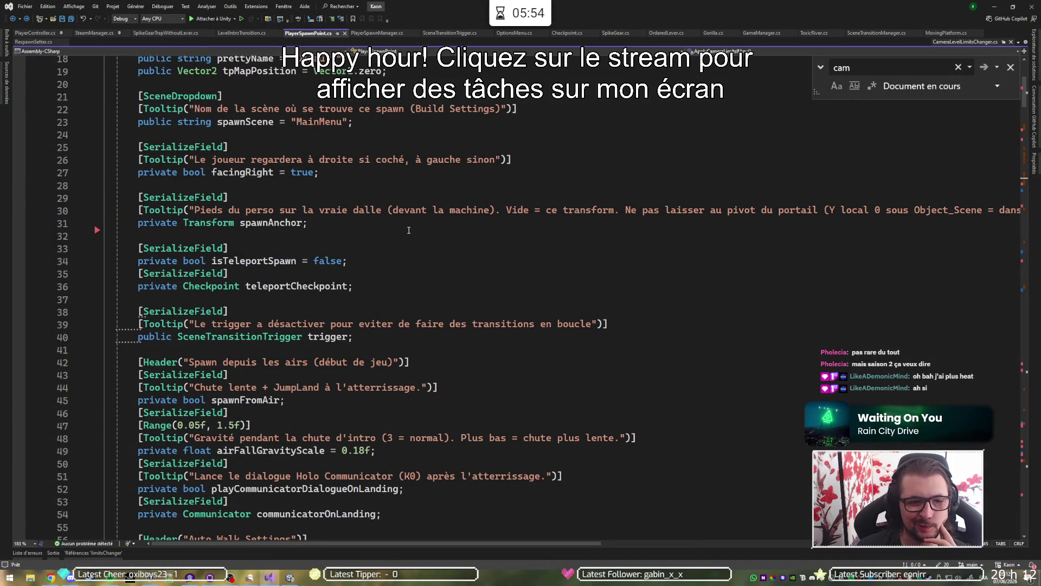
List activeCam's references, visiting where Follow is set to null and back to the player.
{"action": "scroll", "coordinate": [433, 282], "scroll_direction": "down", "scroll_amount": 15}
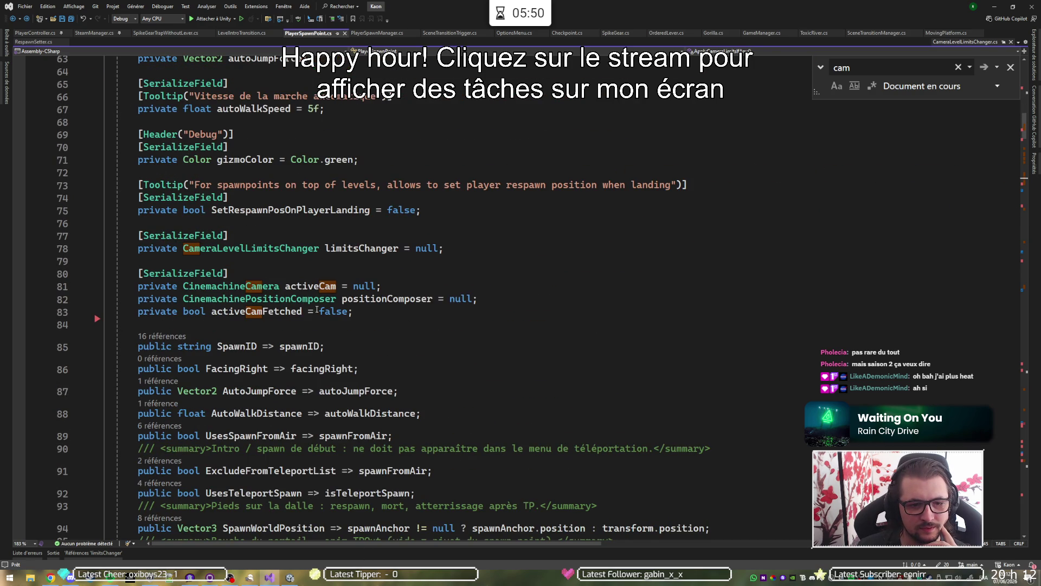
{"action": "left_click", "coordinate": [304, 286]}
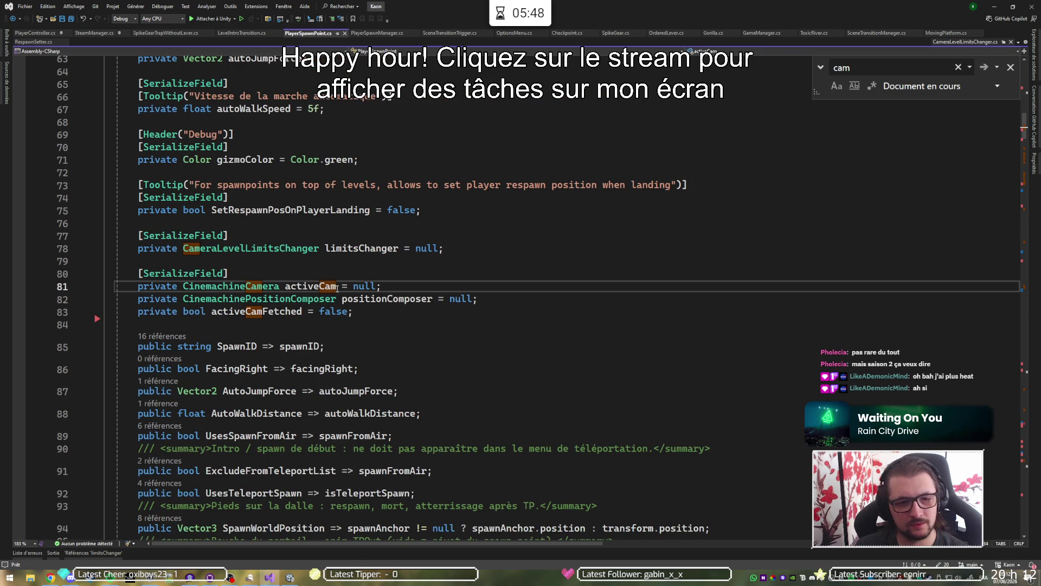
{"action": "key", "text": "shift+F12"}
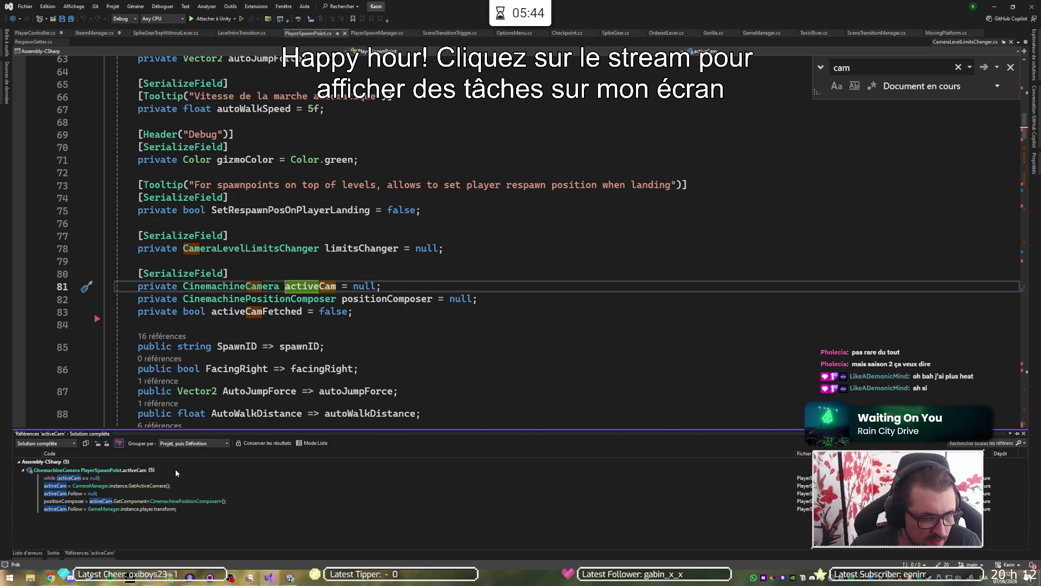
{"action": "double_click", "coordinate": [106, 493]}
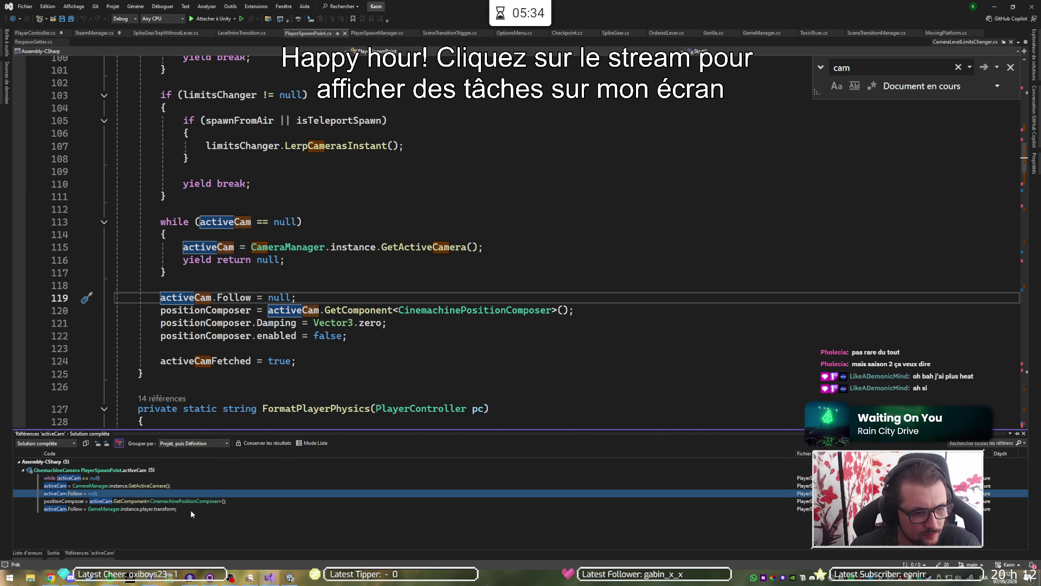
{"action": "mouse_move", "coordinate": [186, 510]}
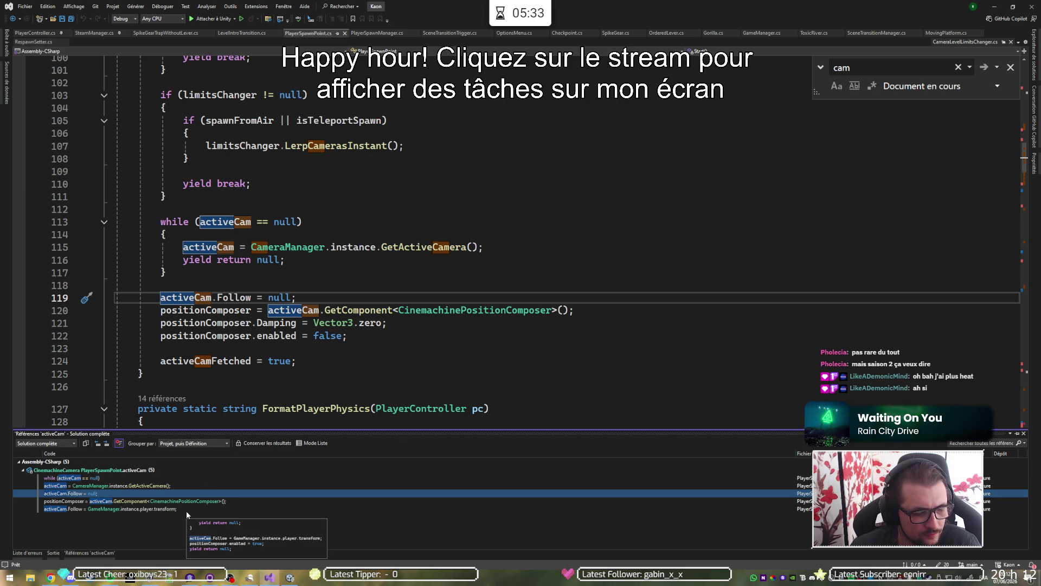
{"action": "left_click", "coordinate": [149, 509]}
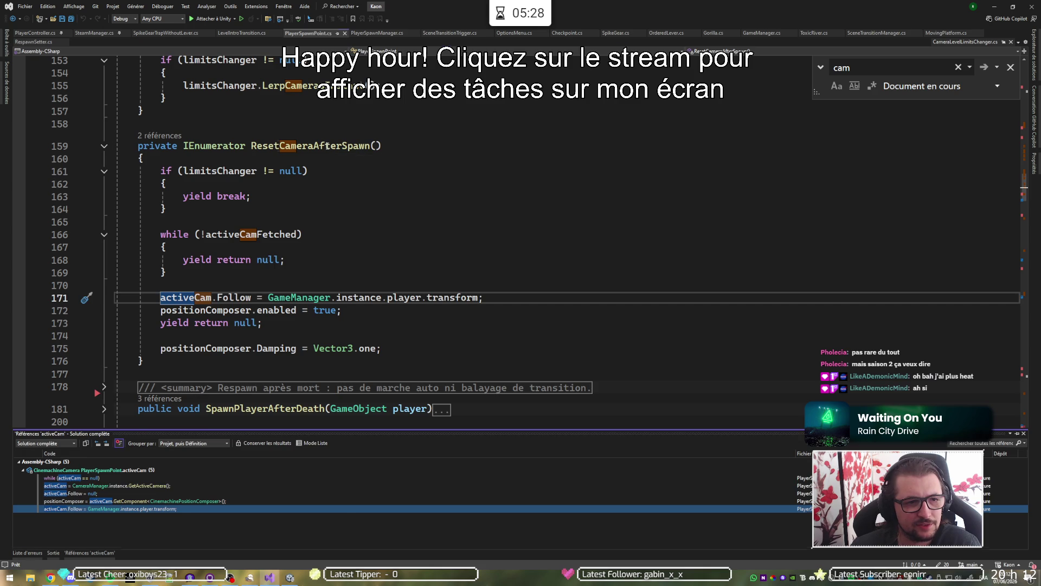
{"action": "left_click", "coordinate": [268, 147]}
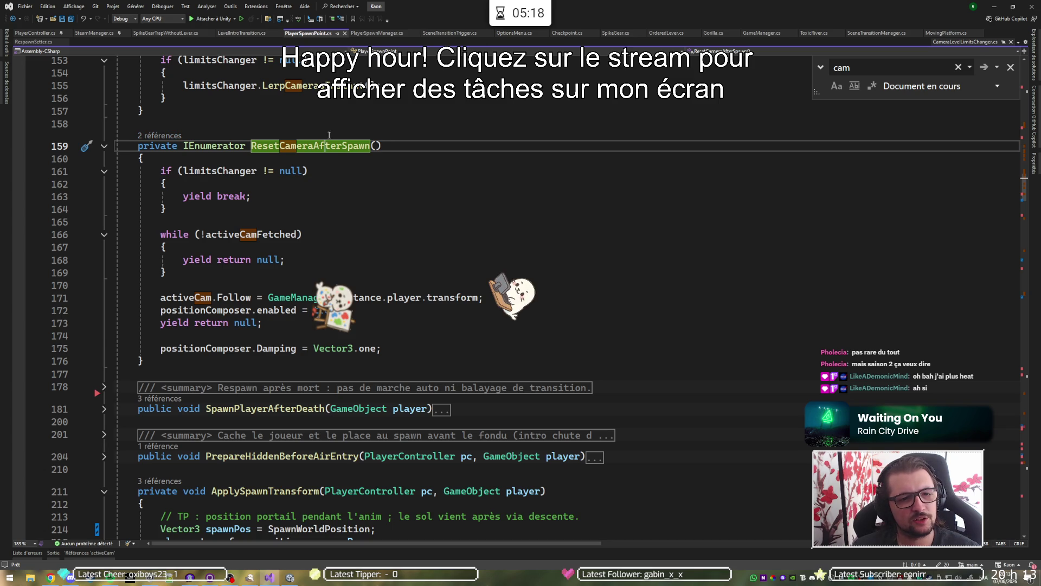
Visit ResetCameraAfterSpawn's two callers, SpawnPlayerAfterDeath and SpawnPlayer, returning to its definition each time.
{"action": "left_click", "coordinate": [156, 140]}
{"action": "double_click", "coordinate": [231, 102]}
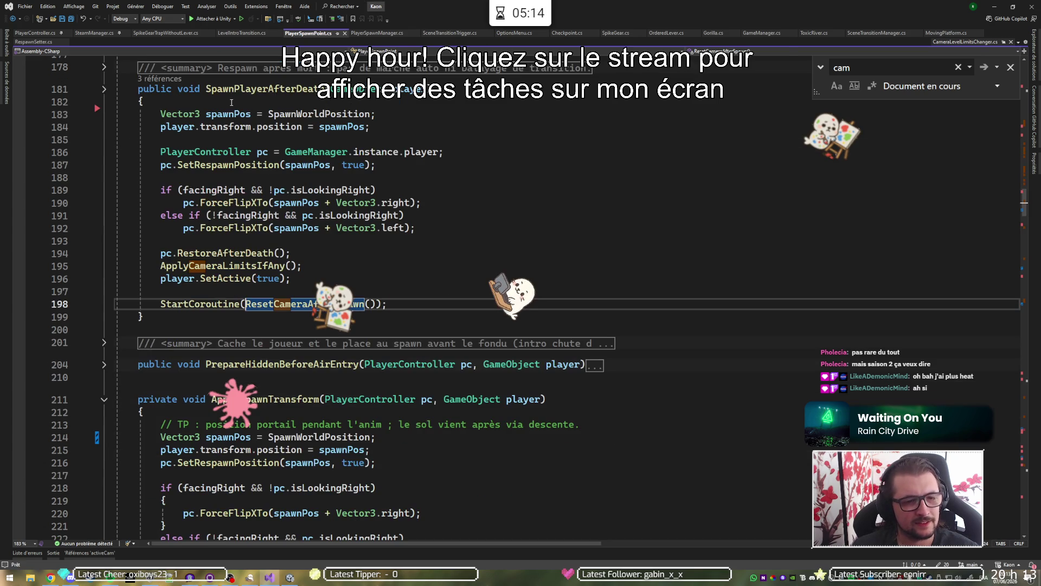
{"action": "scroll", "coordinate": [232, 117], "scroll_direction": "up", "scroll_amount": 1}
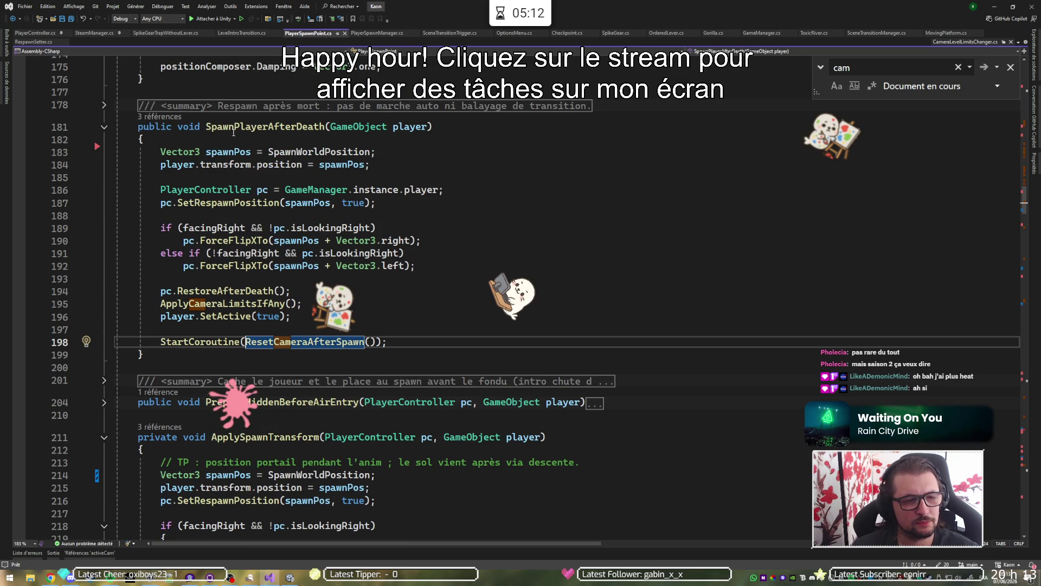
{"action": "key", "text": "F12"}
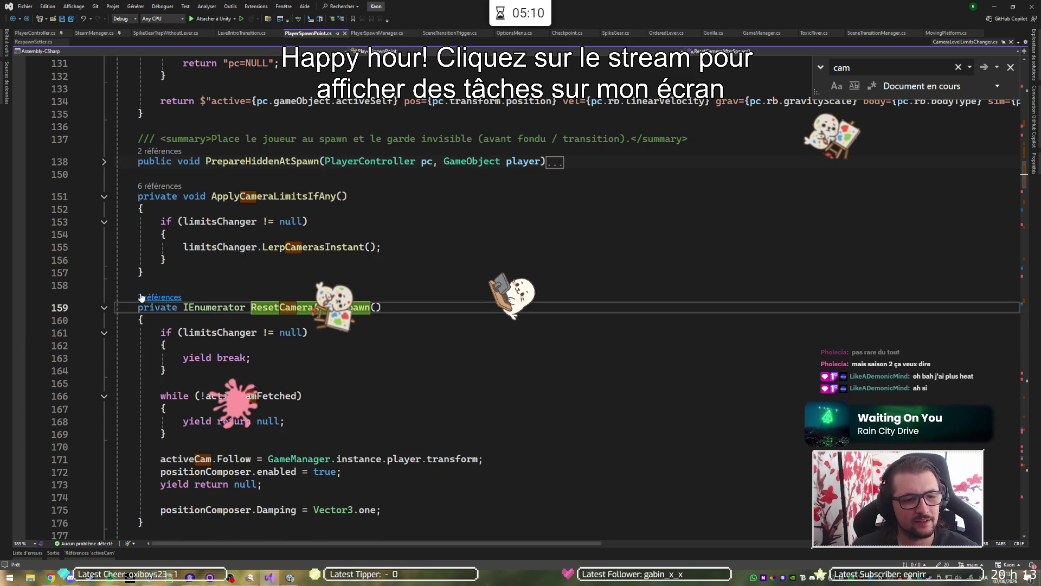
{"action": "left_click", "coordinate": [143, 297]}
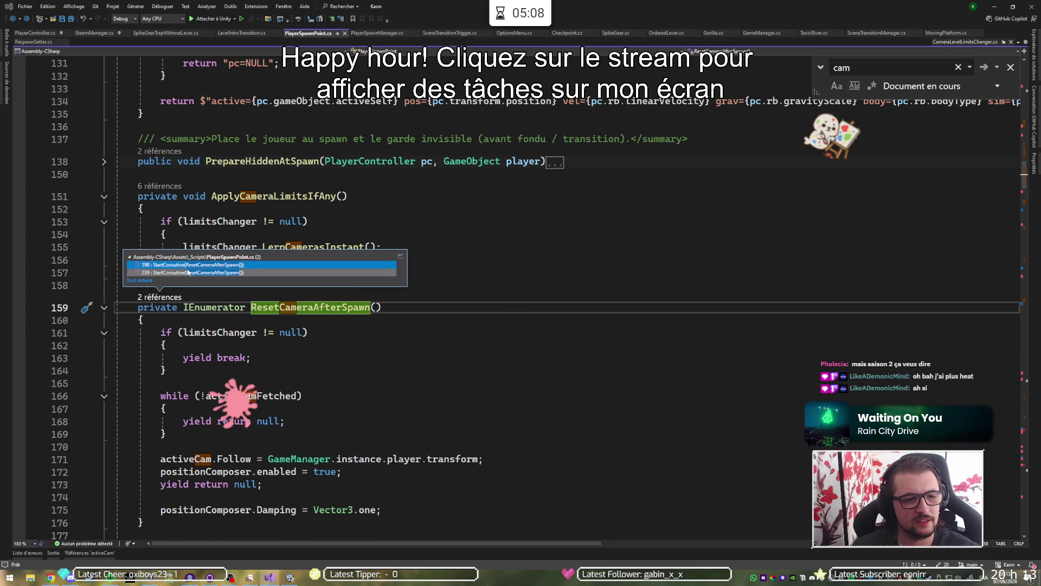
{"action": "left_click", "coordinate": [188, 272]}
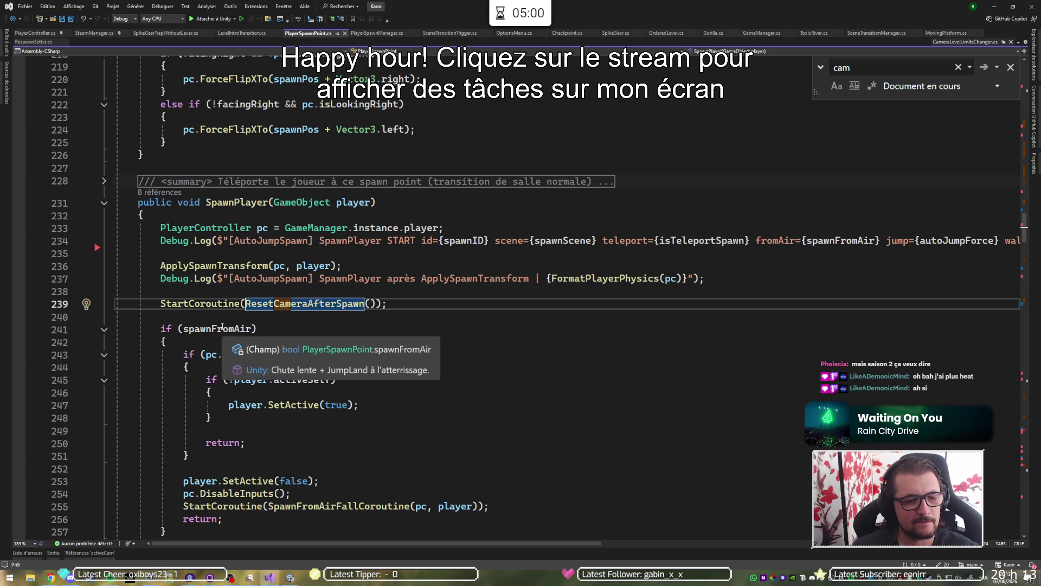
{"action": "key", "text": "F12"}
{"action": "scroll", "coordinate": [231, 324], "scroll_direction": "down", "scroll_amount": 3}
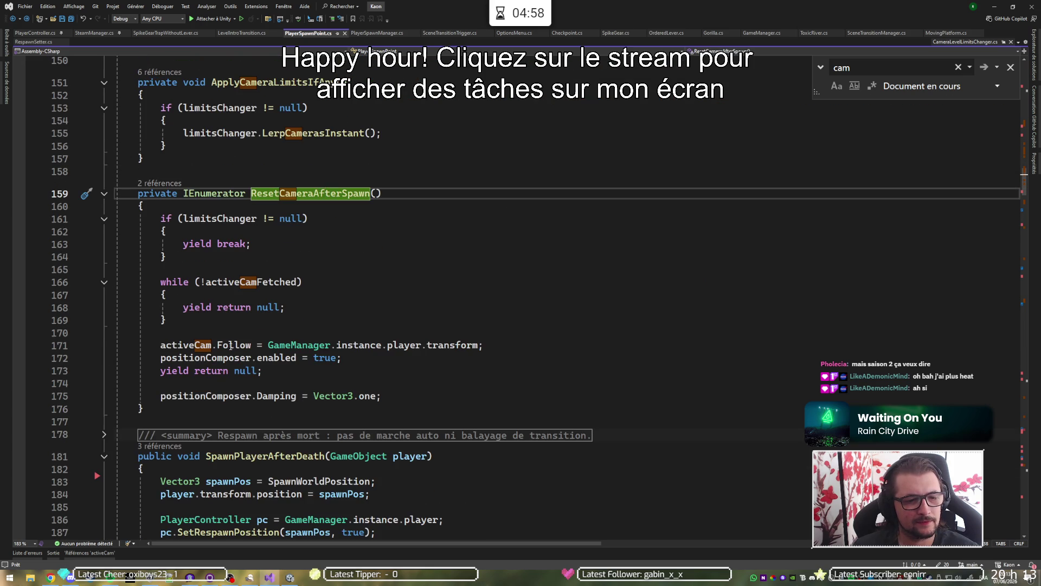
Set a breakpoint on line 171, attach the debugger to Unity, and start play mode.
{"action": "left_click", "coordinate": [21, 350]}
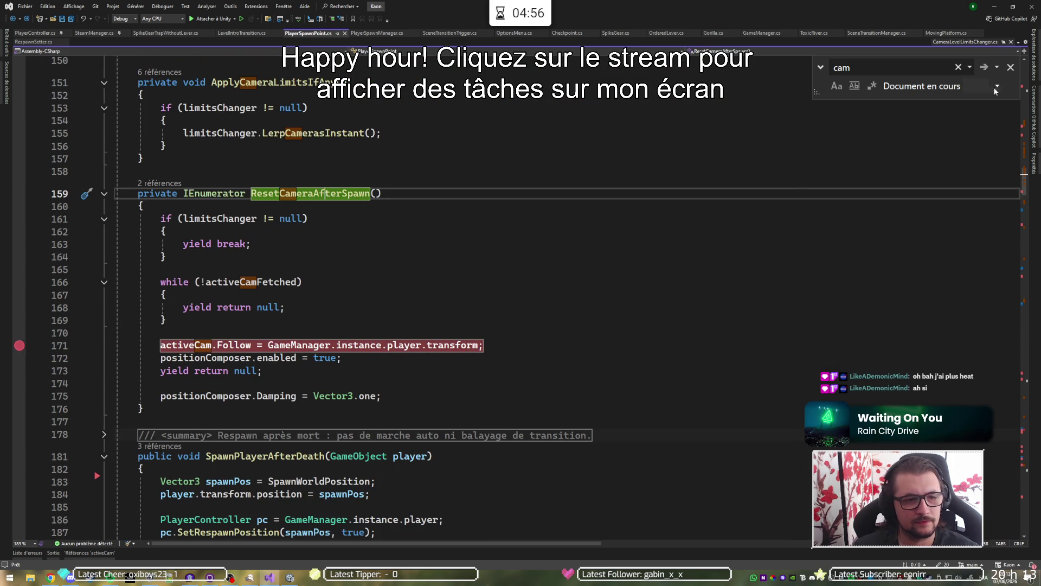
{"action": "left_click", "coordinate": [207, 19]}
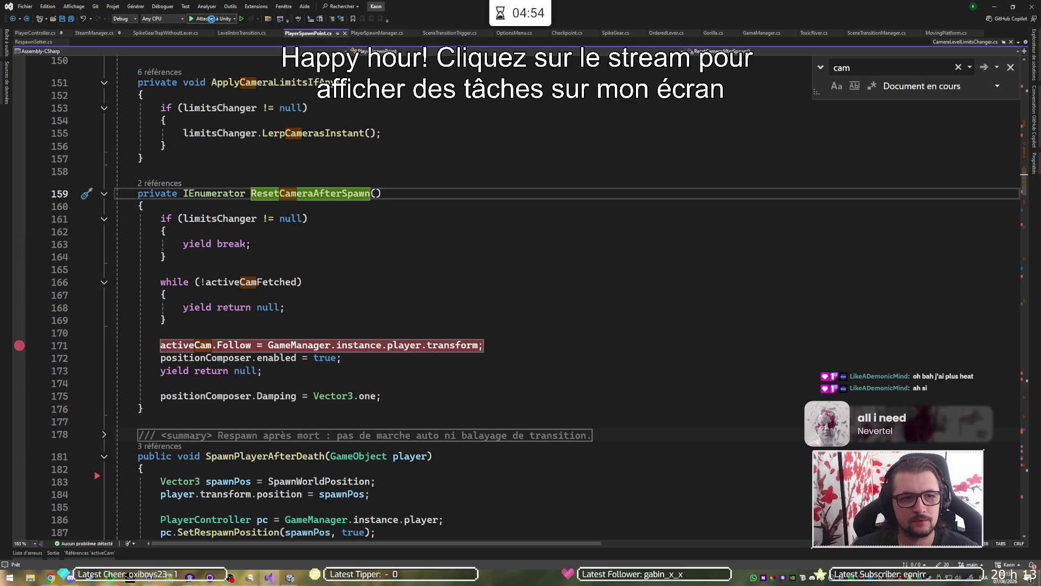
{"action": "left_click", "coordinate": [290, 577]}
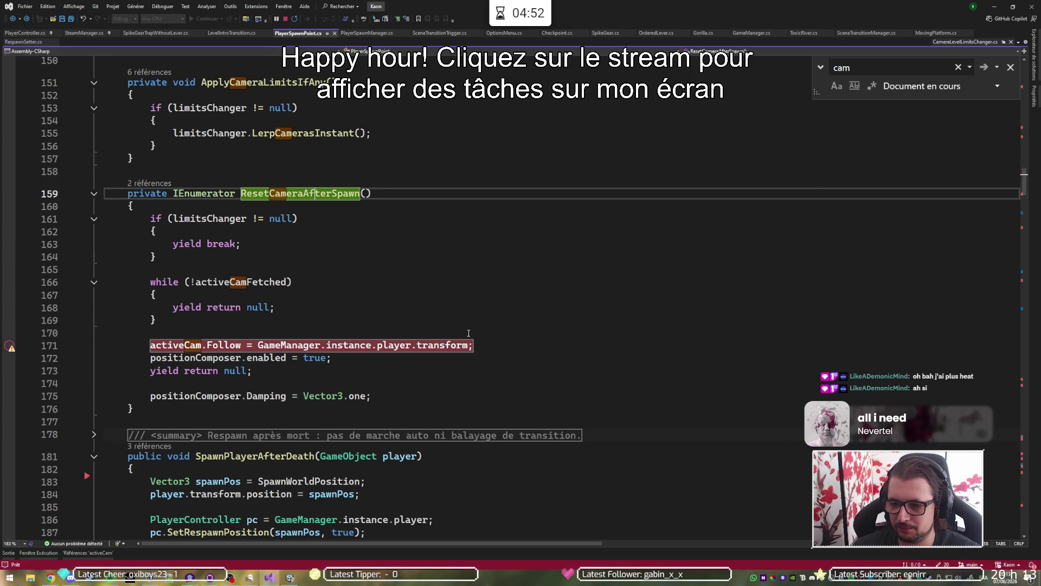
{"action": "left_click", "coordinate": [547, 24]}
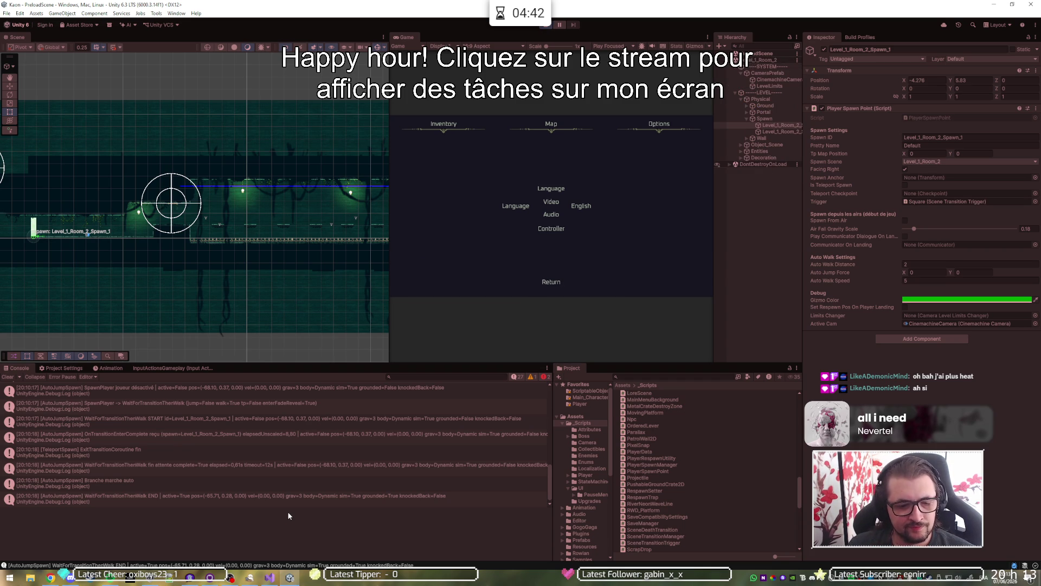
Jump to the SpawnPlayer call at line 239 and add a breakpoint on line 233.
{"action": "left_click", "coordinate": [269, 577]}
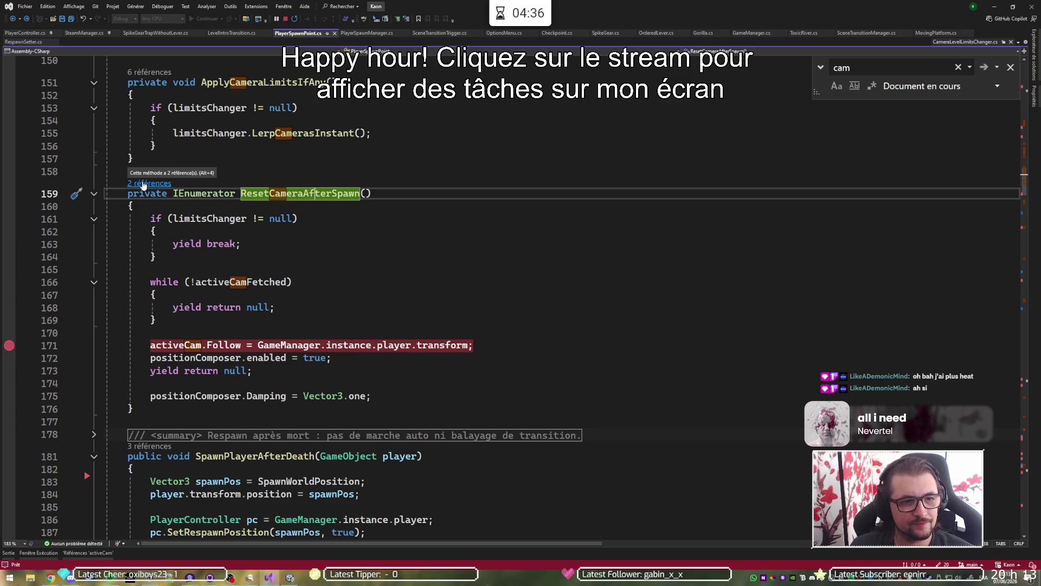
{"action": "left_click", "coordinate": [144, 184]}
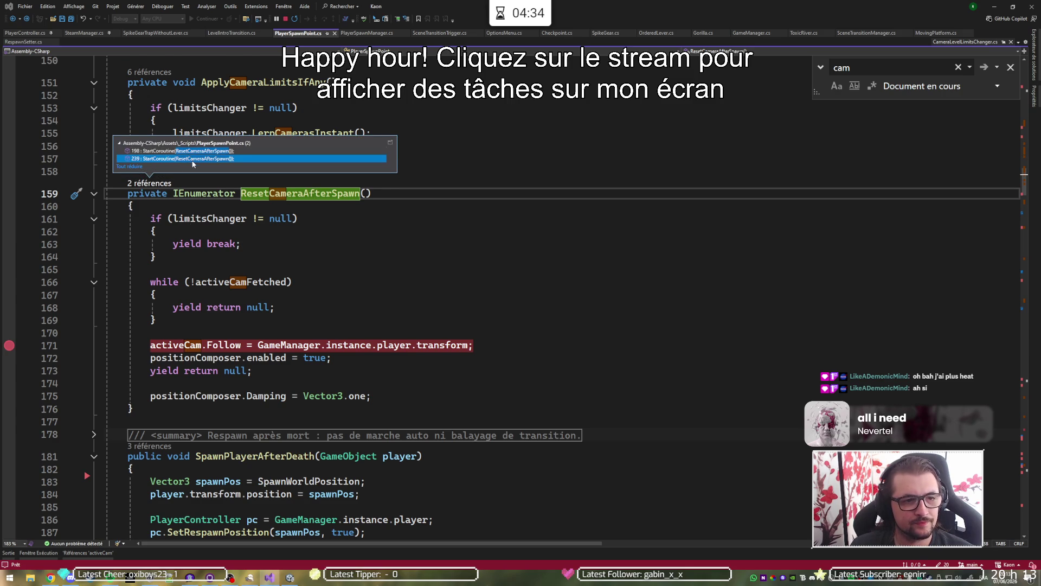
{"action": "double_click", "coordinate": [193, 161]}
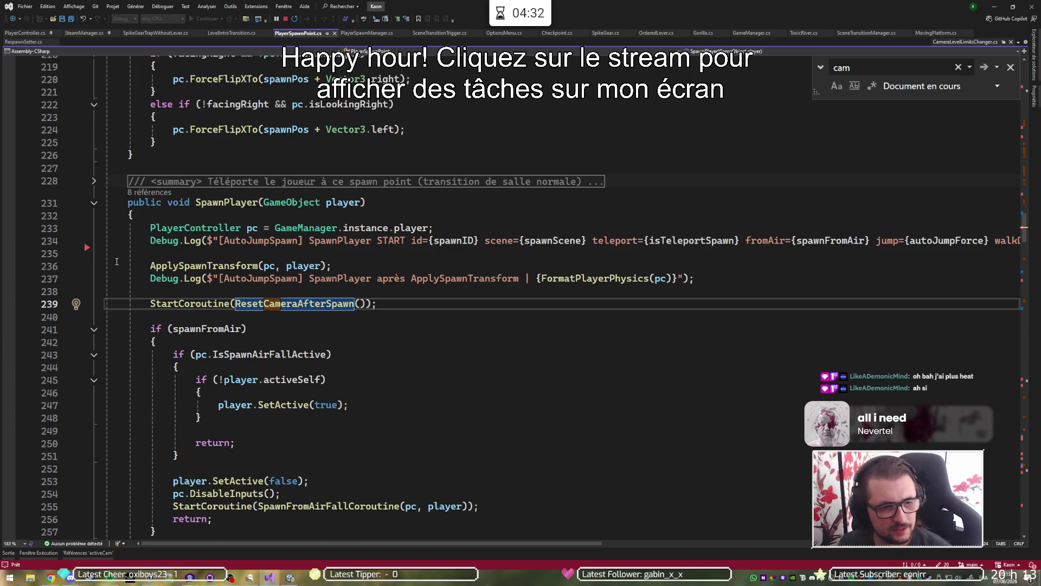
{"action": "left_click", "coordinate": [14, 230]}
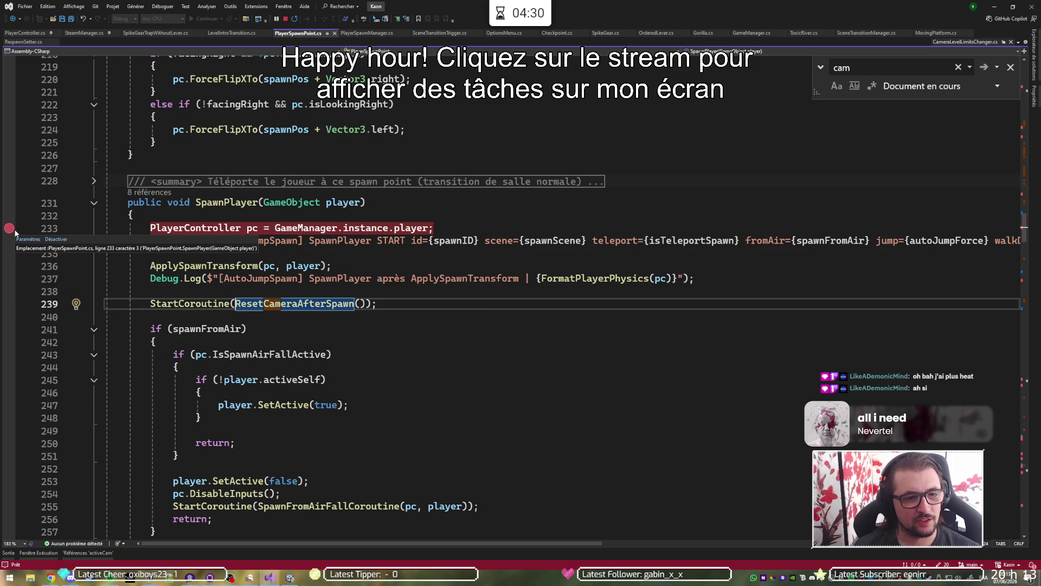
{"action": "key", "text": "alt+Tab"}
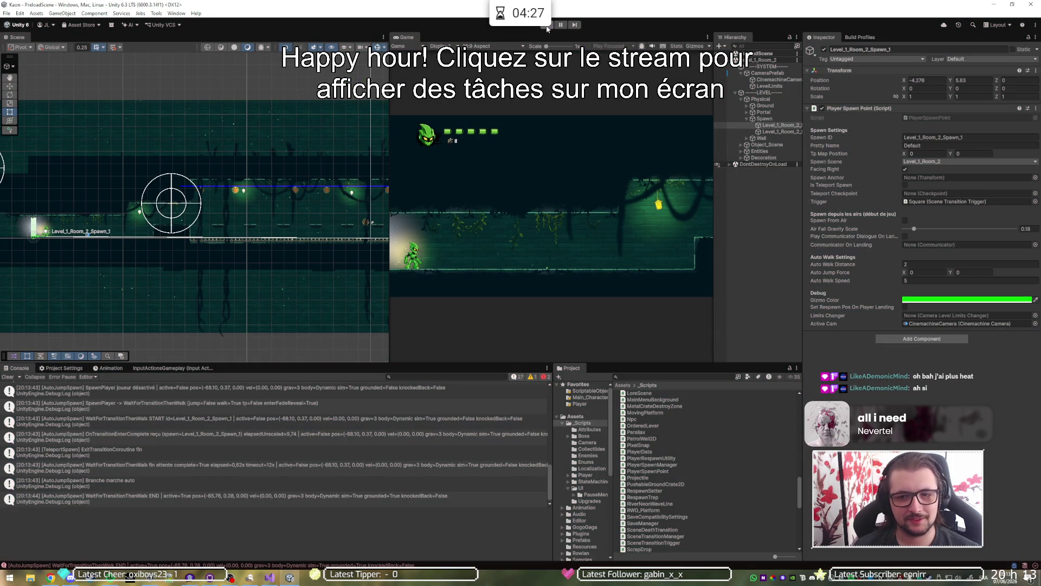
Enter play mode so the game halts at the line 233 breakpoint in SpawnPlayer.
{"action": "left_click", "coordinate": [546, 25]}
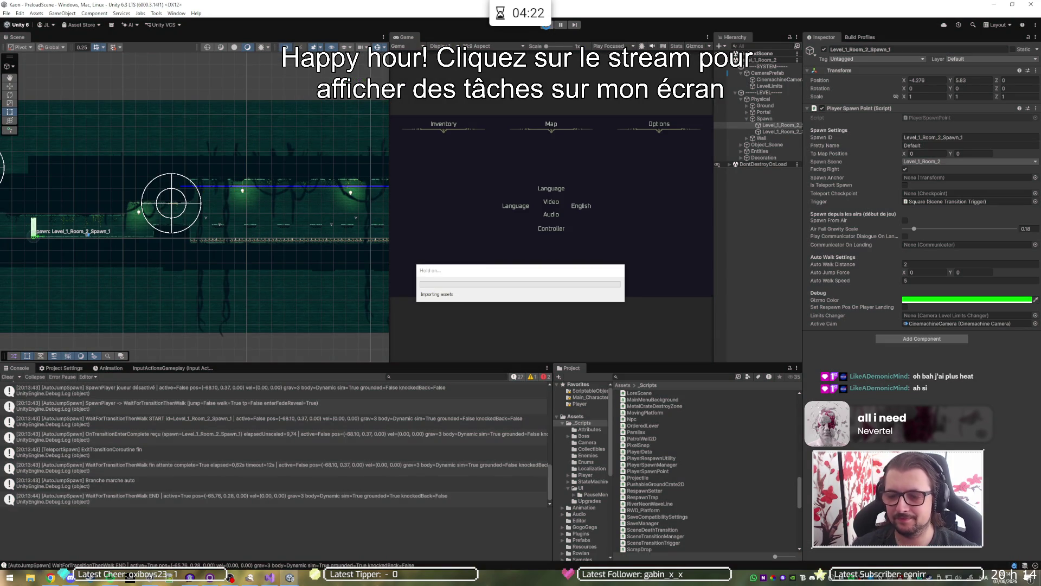
{"action": "left_click", "coordinate": [547, 25]}
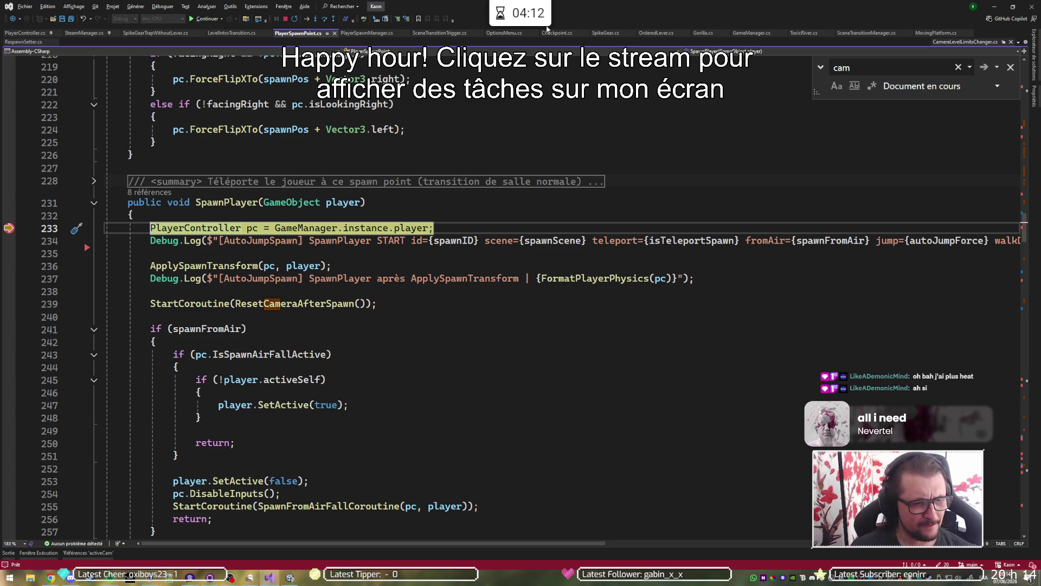
Step through SpawnPlayer into the ResetCameraAfterSpawn coroutine, then continue execution twice.
{"action": "key", "text": "F10"}
{"action": "key", "text": "F10"}
{"action": "key", "text": "F10"}
{"action": "key", "text": "F10"}
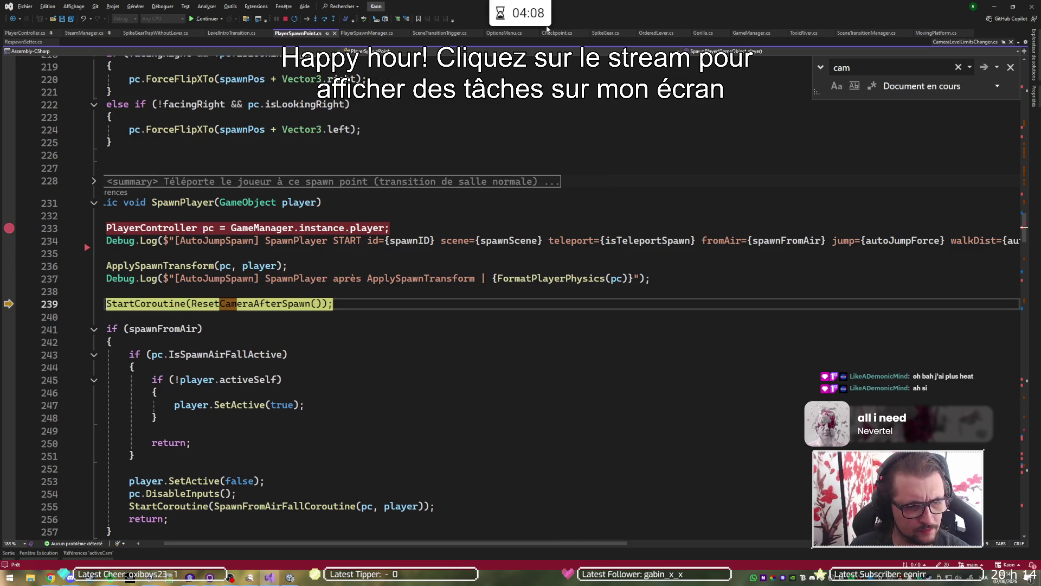
{"action": "key", "text": "F11"}
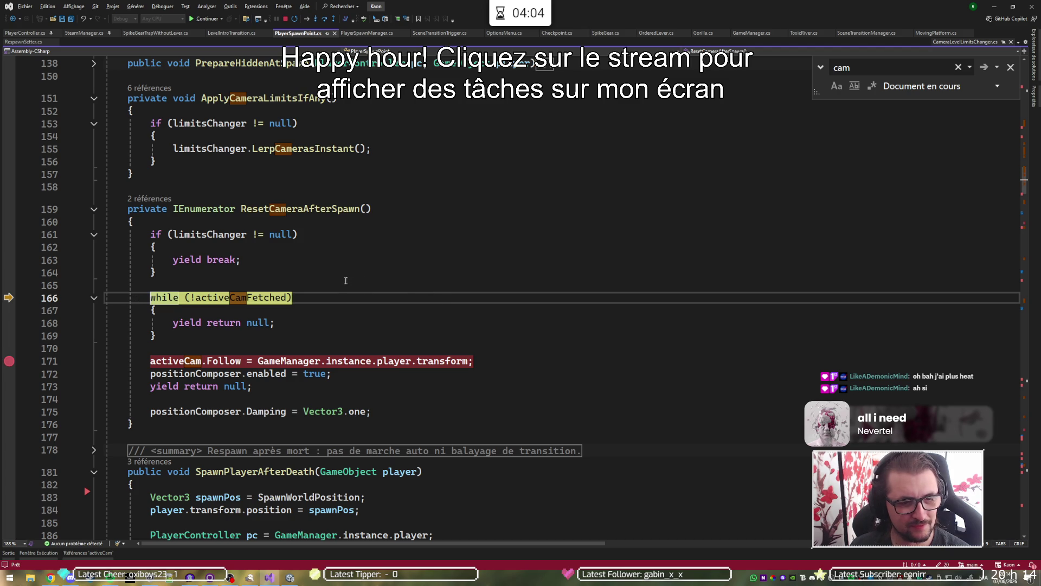
{"action": "key", "text": "F10"}
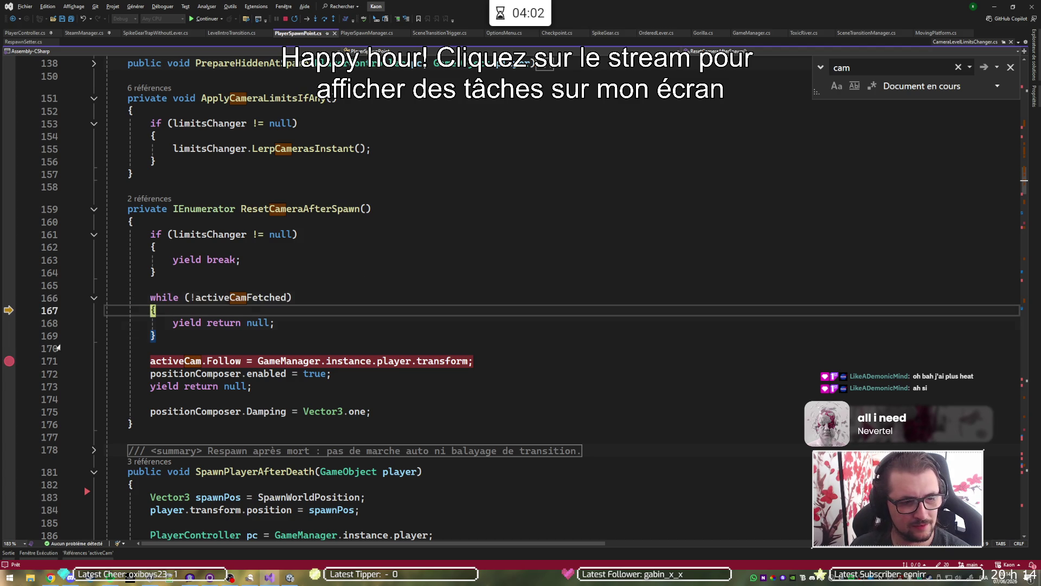
{"action": "mouse_move", "coordinate": [266, 356]}
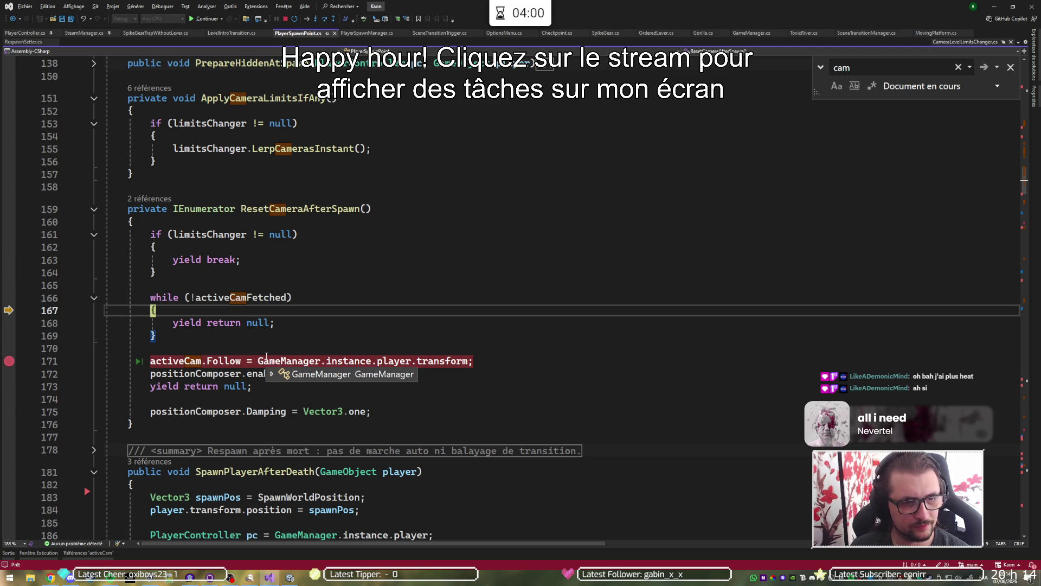
{"action": "key", "text": "F5"}
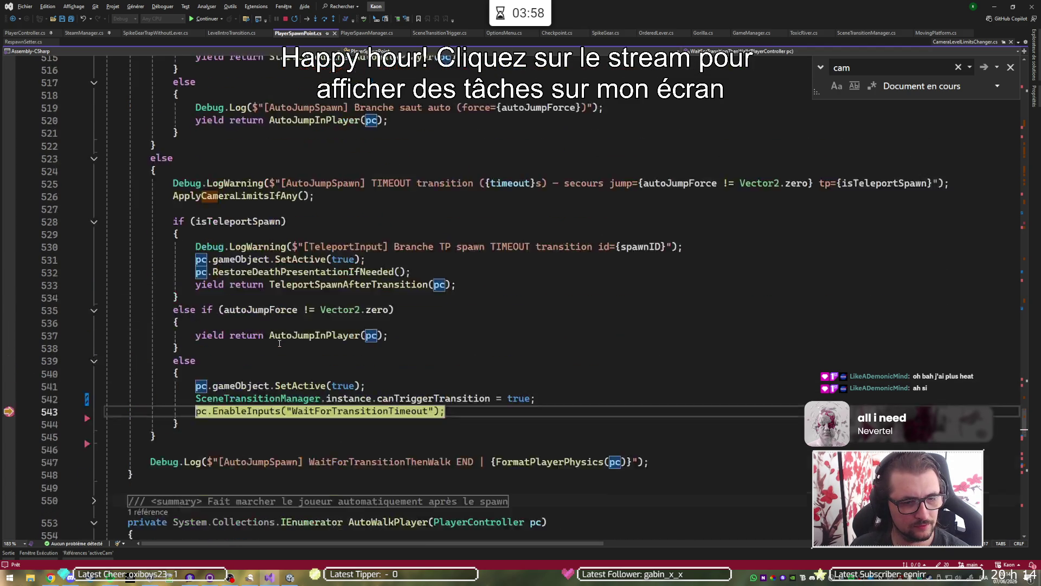
{"action": "scroll", "coordinate": [279, 343], "scroll_direction": "up", "scroll_amount": 4}
{"action": "scroll", "coordinate": [280, 342], "scroll_direction": "down", "scroll_amount": 7}
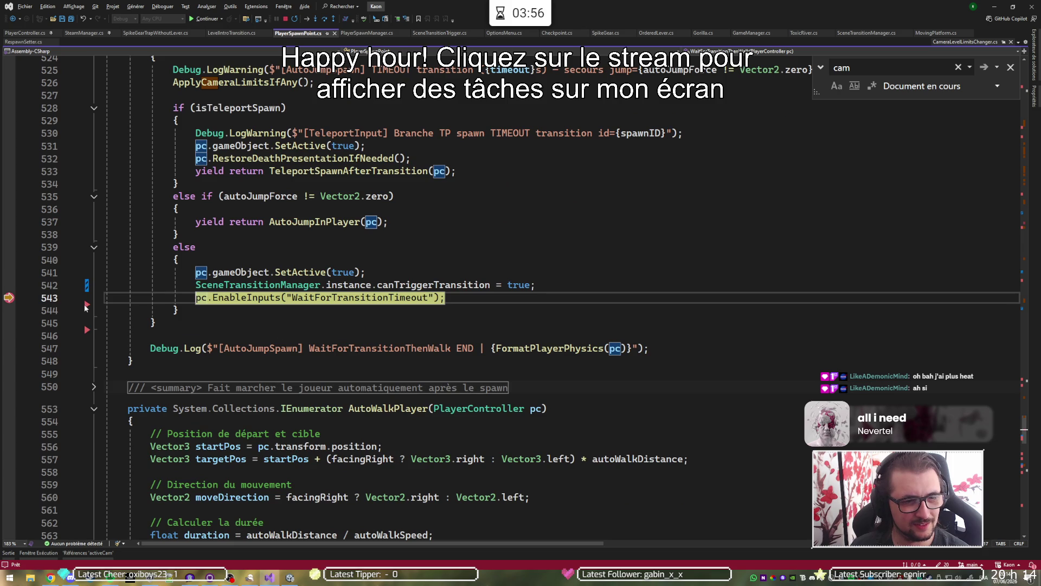
{"action": "key", "text": "F5"}
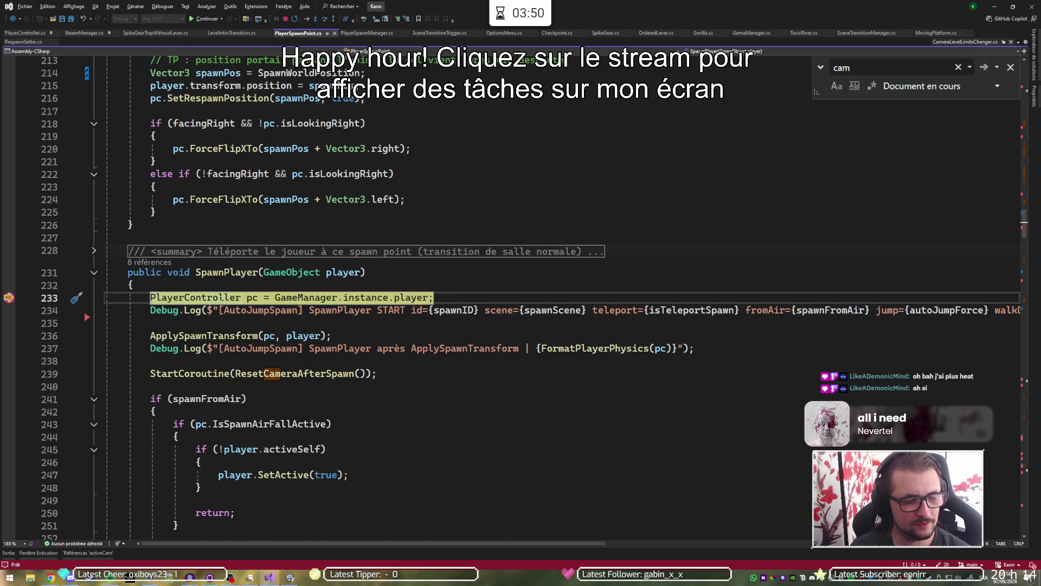
{"action": "scroll", "coordinate": [302, 288], "scroll_direction": "down", "scroll_amount": 5}
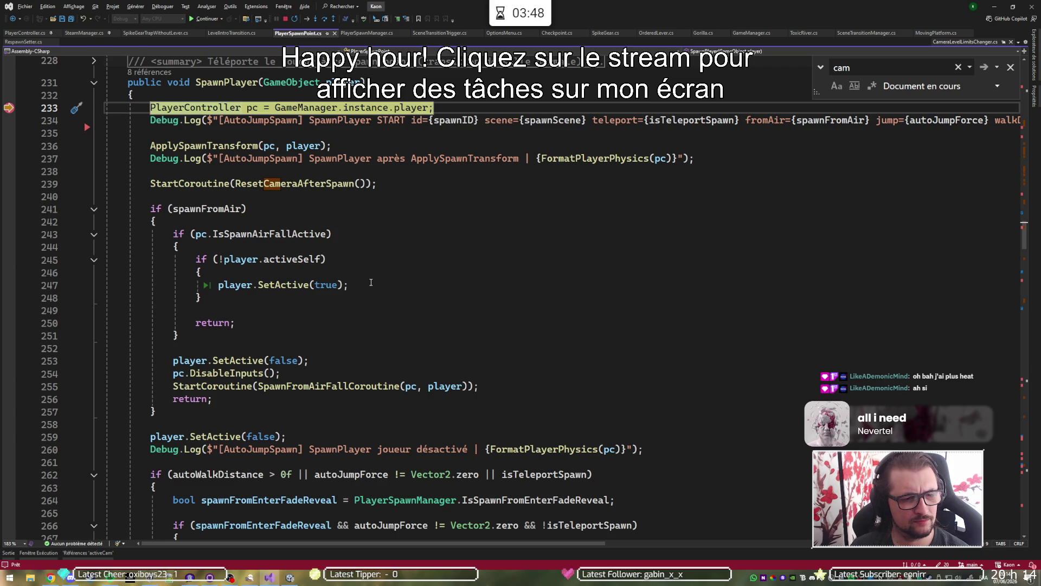
{"action": "scroll", "coordinate": [371, 282], "scroll_direction": "down", "scroll_amount": 1}
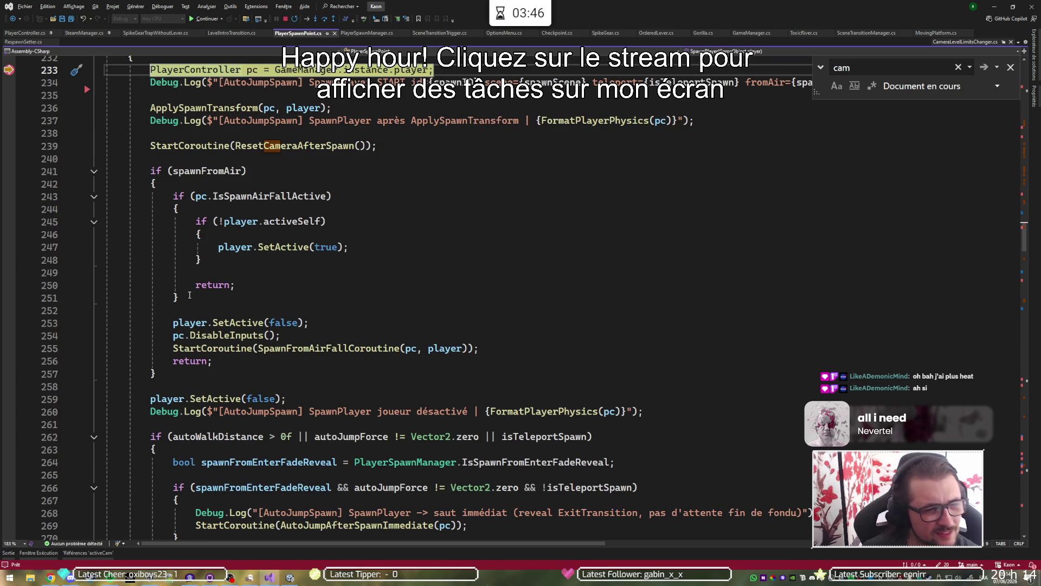
Add a breakpoint on line 161 in ResetCameraAfterSpawn and resume until SpawnPlayer breaks again.
{"action": "left_click", "coordinate": [288, 146], "text": "ctrl"}
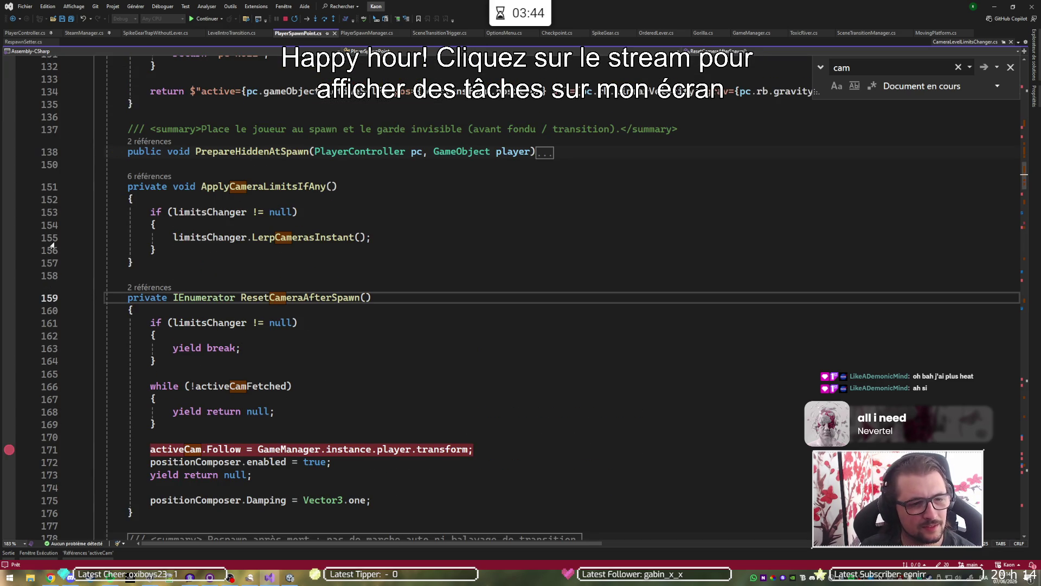
{"action": "left_click", "coordinate": [9, 323]}
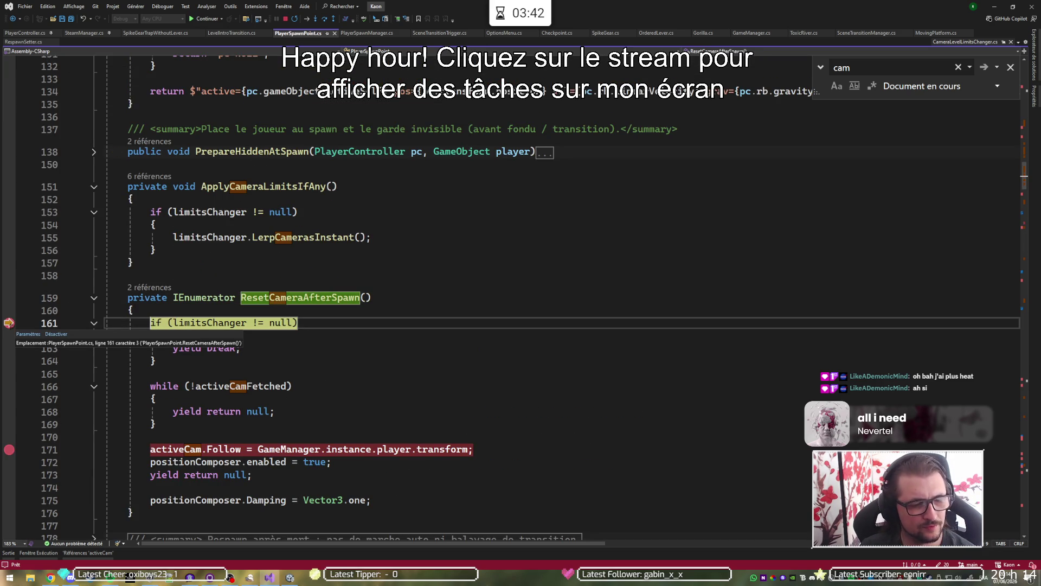
{"action": "key", "text": "F10"}
{"action": "key", "text": "F10"}
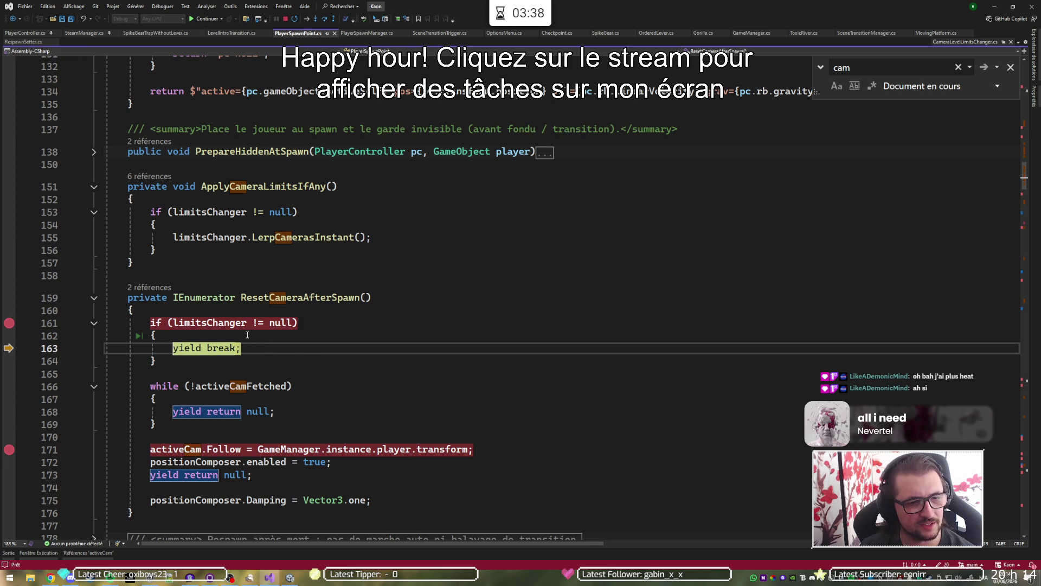
{"action": "mouse_move", "coordinate": [222, 323]}
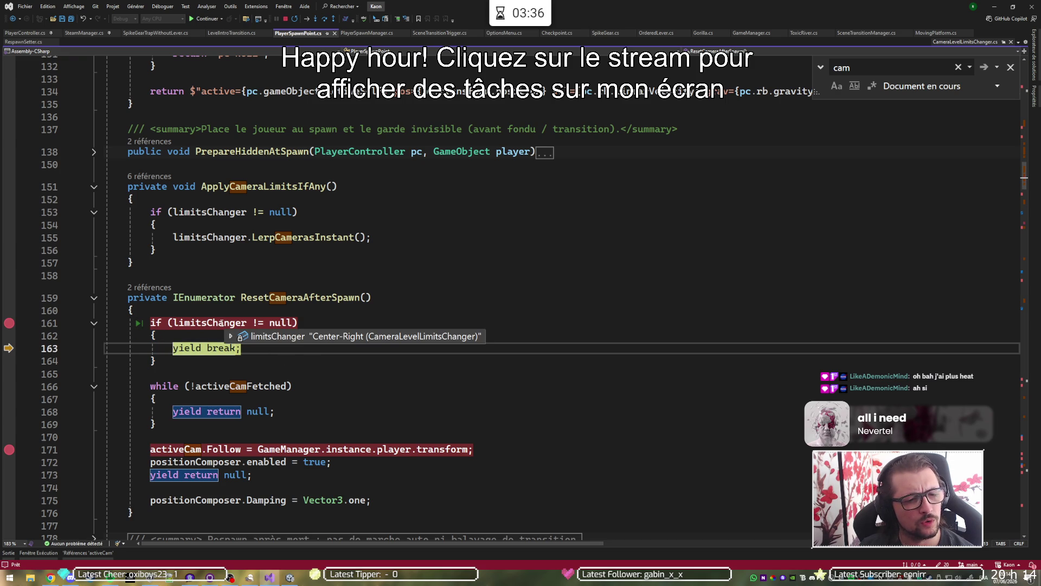
{"action": "key", "text": "F5"}
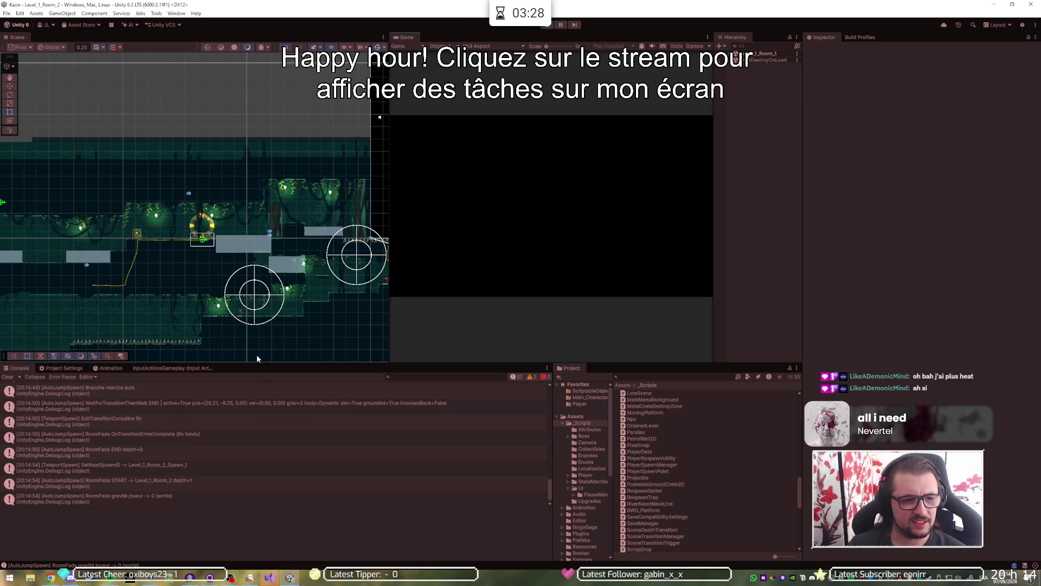
{"action": "left_click", "coordinate": [270, 577]}
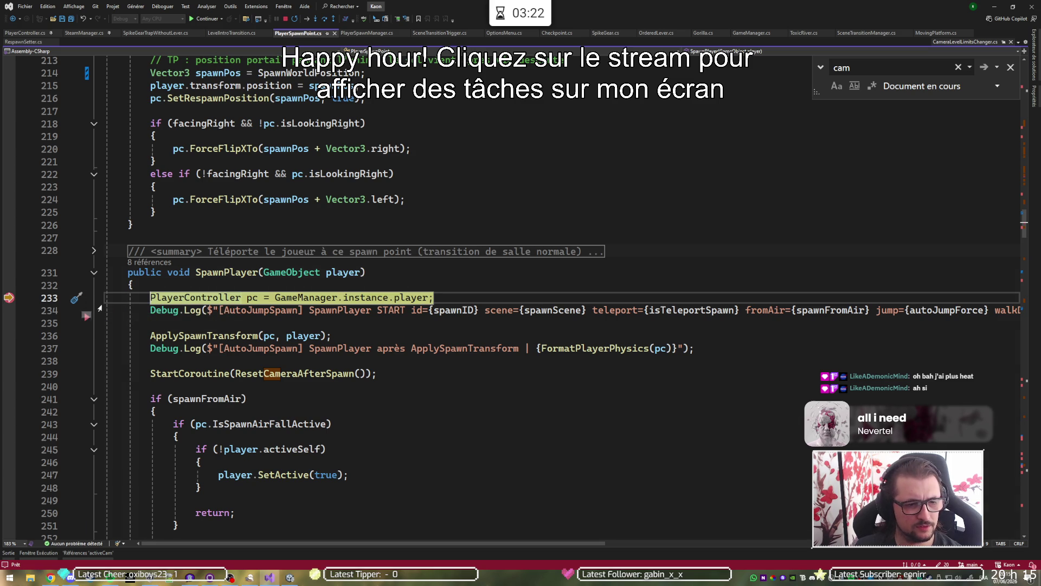
Continue to the line 161 breakpoint and step into the activeCamFetched waiting loop.
{"action": "key", "text": "F5"}
{"action": "key", "text": "F10"}
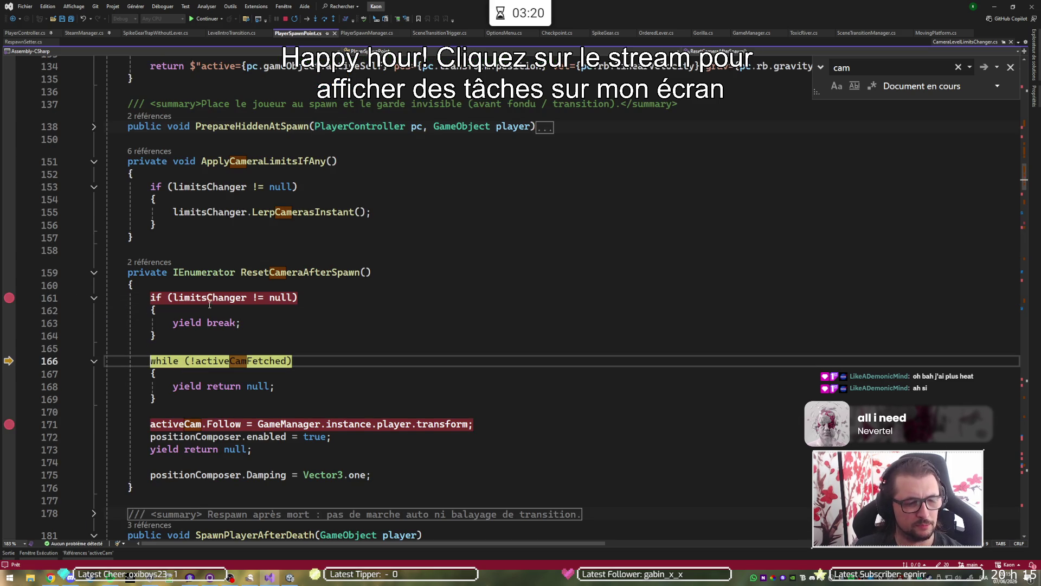
{"action": "mouse_move", "coordinate": [217, 298]}
{"action": "key", "text": "F10"}
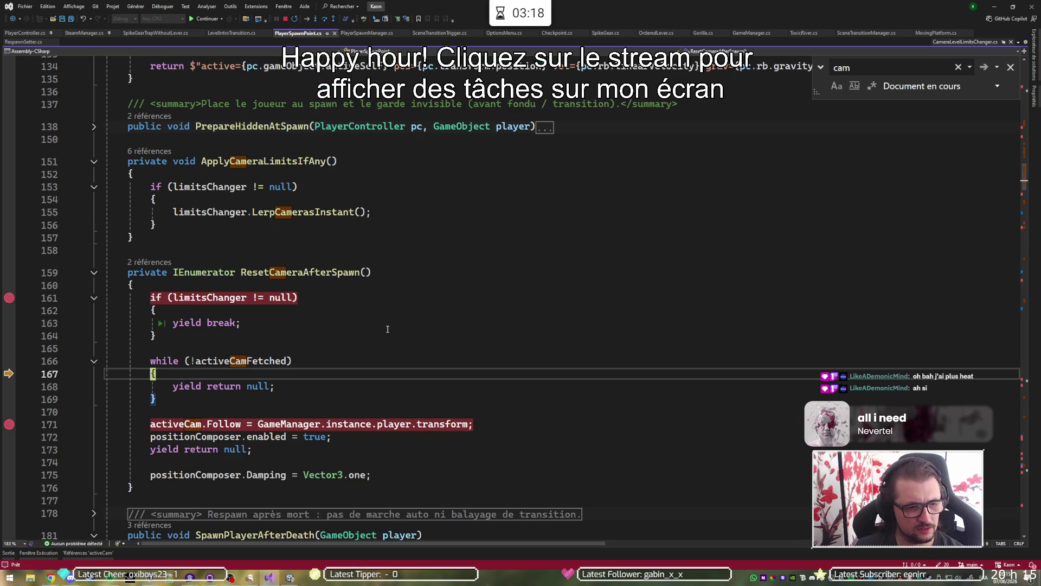
{"action": "left_click", "coordinate": [219, 361]}
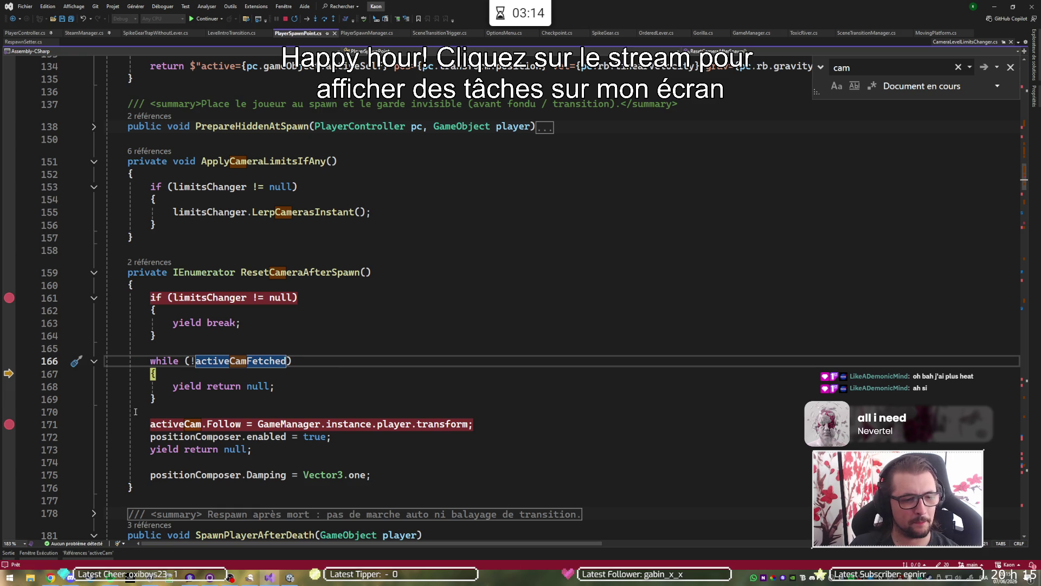
{"action": "mouse_move", "coordinate": [220, 360]}
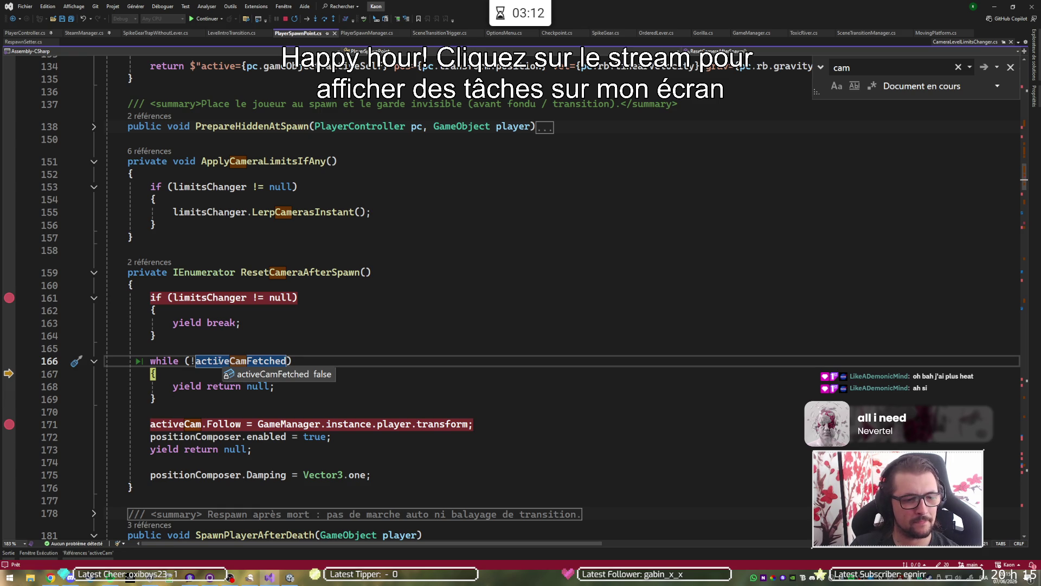
Find where activeCamFetched becomes true and breakpoint the yield break lines 100 and 110.
{"action": "key", "text": "shift+F12"}
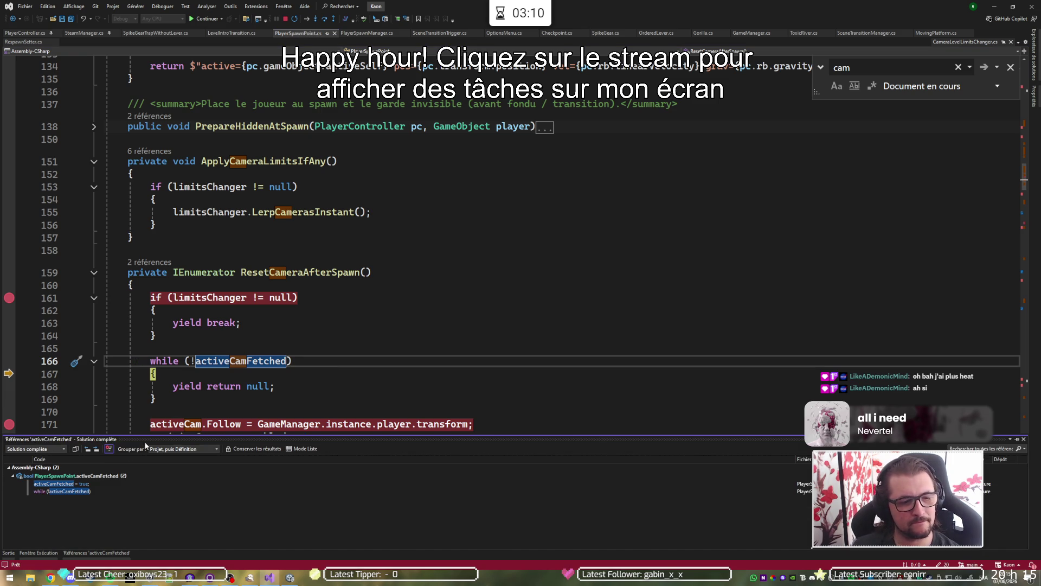
{"action": "left_click", "coordinate": [80, 485]}
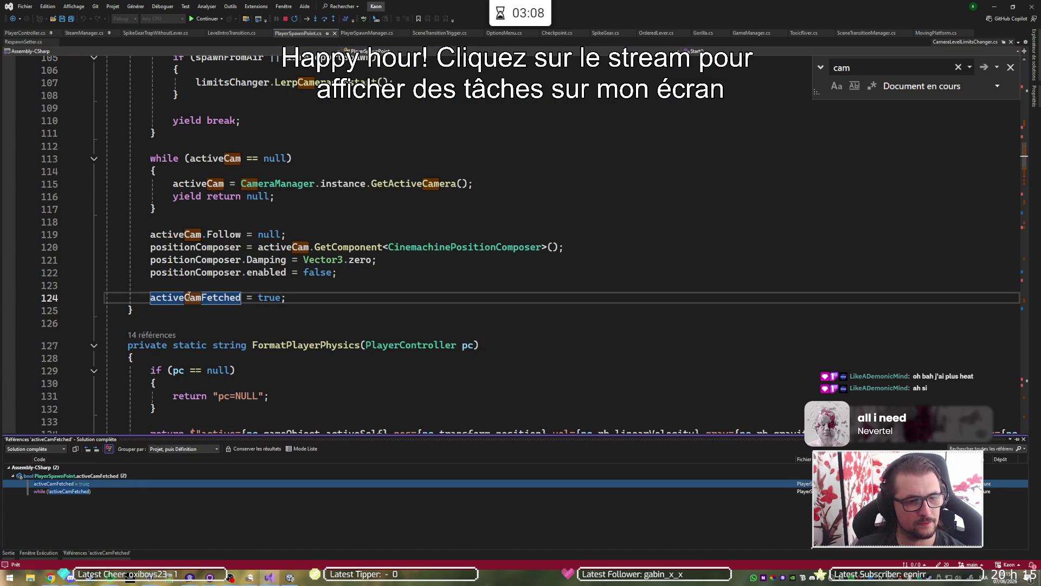
{"action": "scroll", "coordinate": [138, 280], "scroll_direction": "up", "scroll_amount": 8}
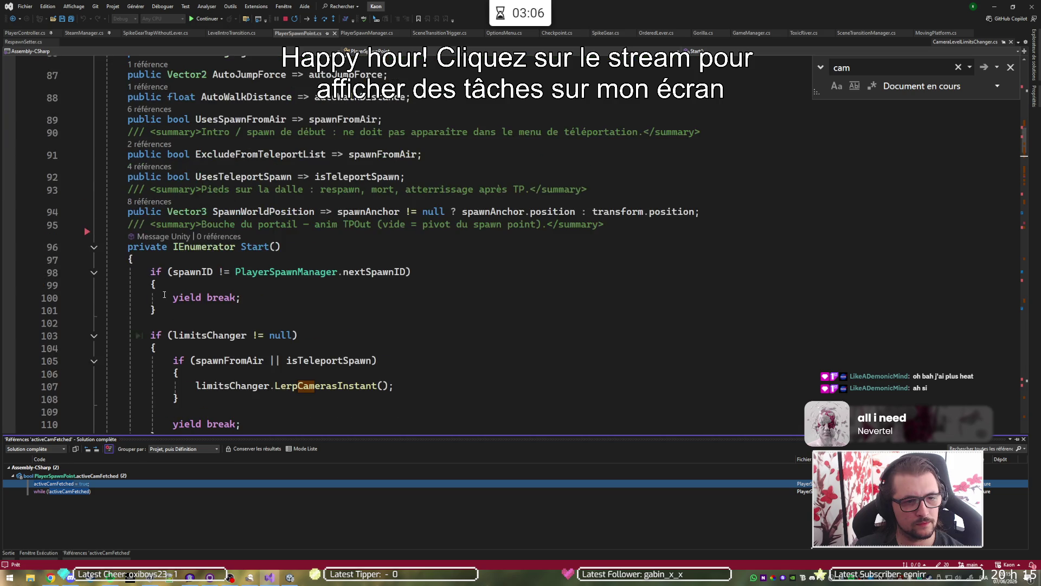
{"action": "scroll", "coordinate": [164, 294], "scroll_direction": "down", "scroll_amount": 3}
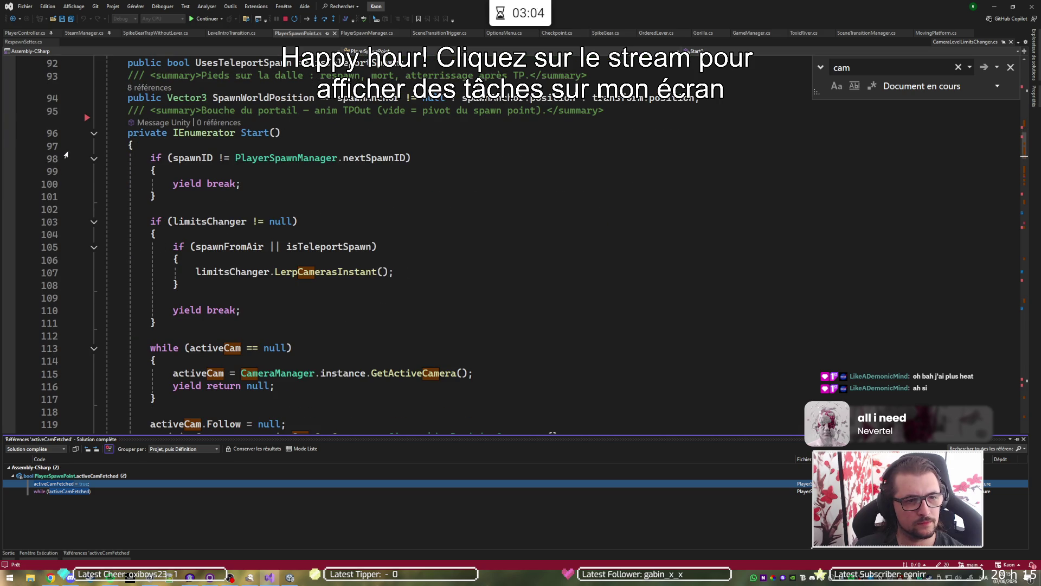
{"action": "left_click", "coordinate": [9, 184]}
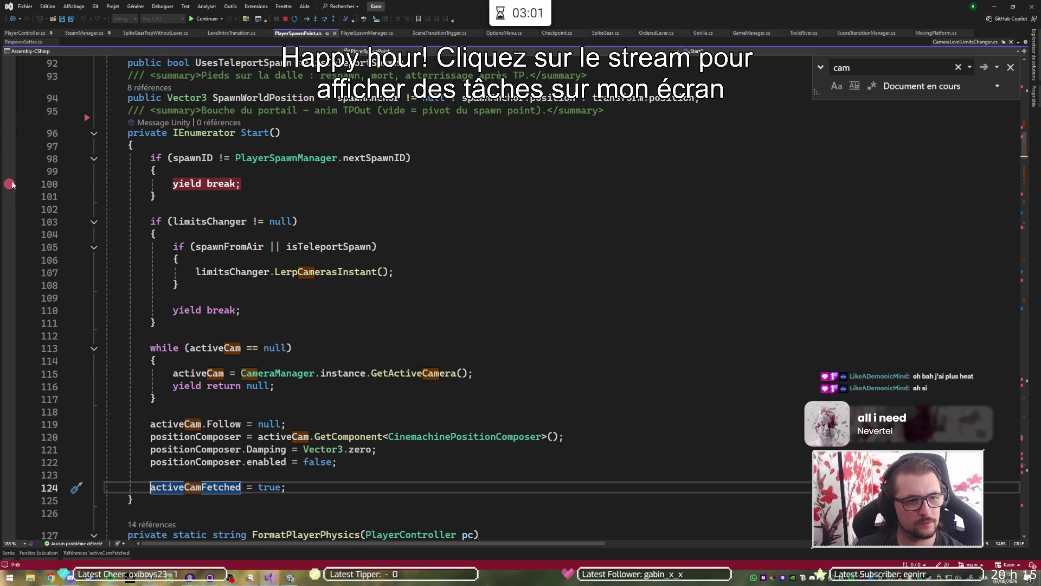
{"action": "left_click", "coordinate": [9, 310]}
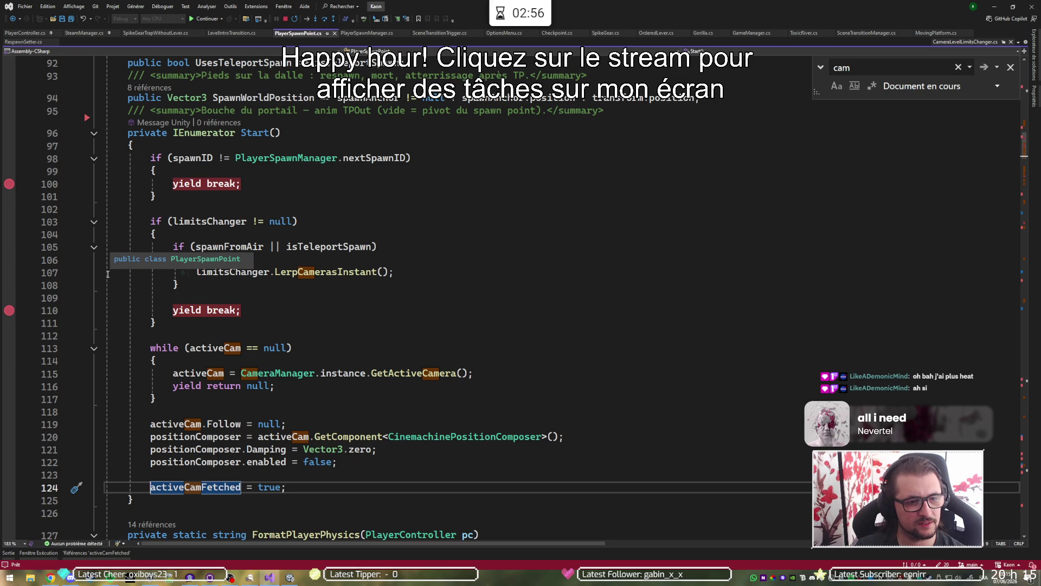
{"action": "scroll", "coordinate": [109, 273], "scroll_direction": "down", "scroll_amount": 3}
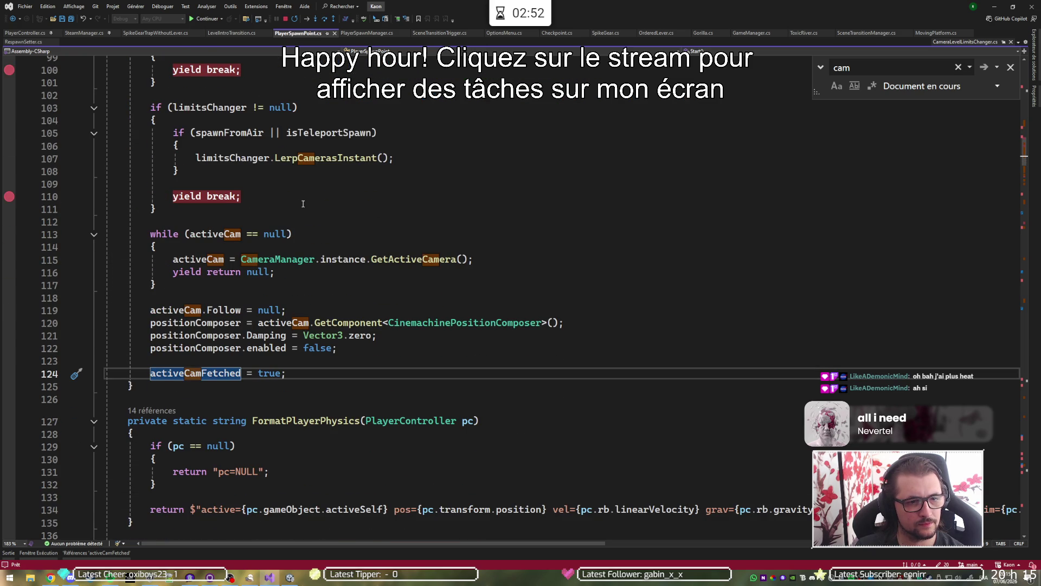
{"action": "left_click", "coordinate": [9, 272]}
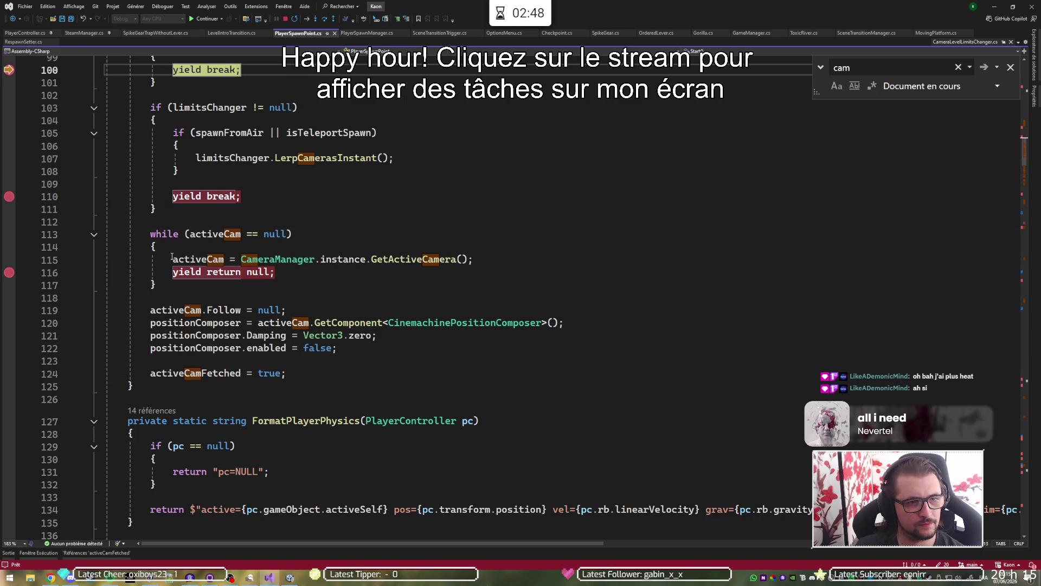
{"action": "scroll", "coordinate": [172, 257], "scroll_direction": "up", "scroll_amount": 3}
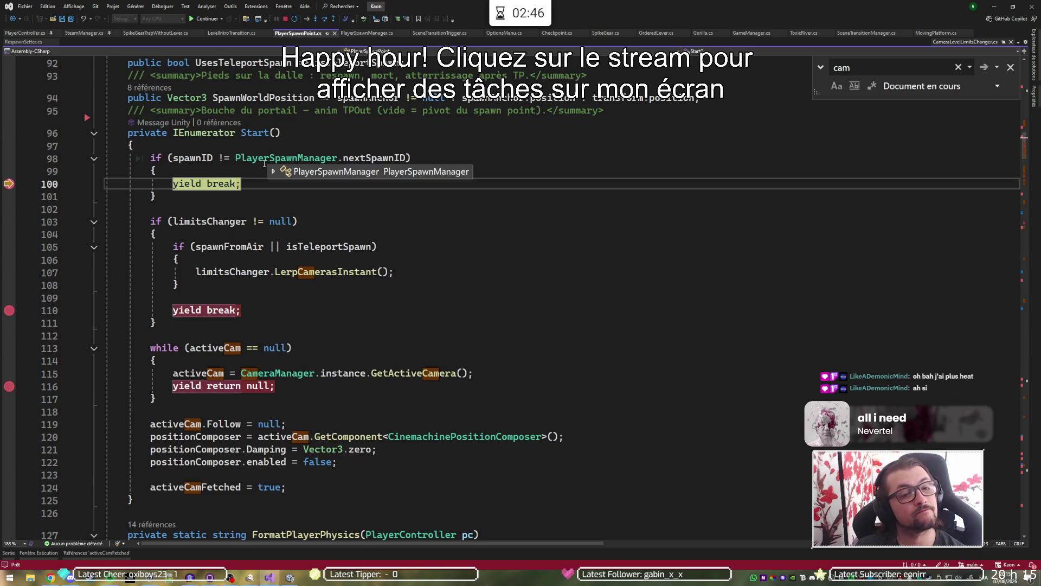
{"action": "mouse_move", "coordinate": [177, 161]}
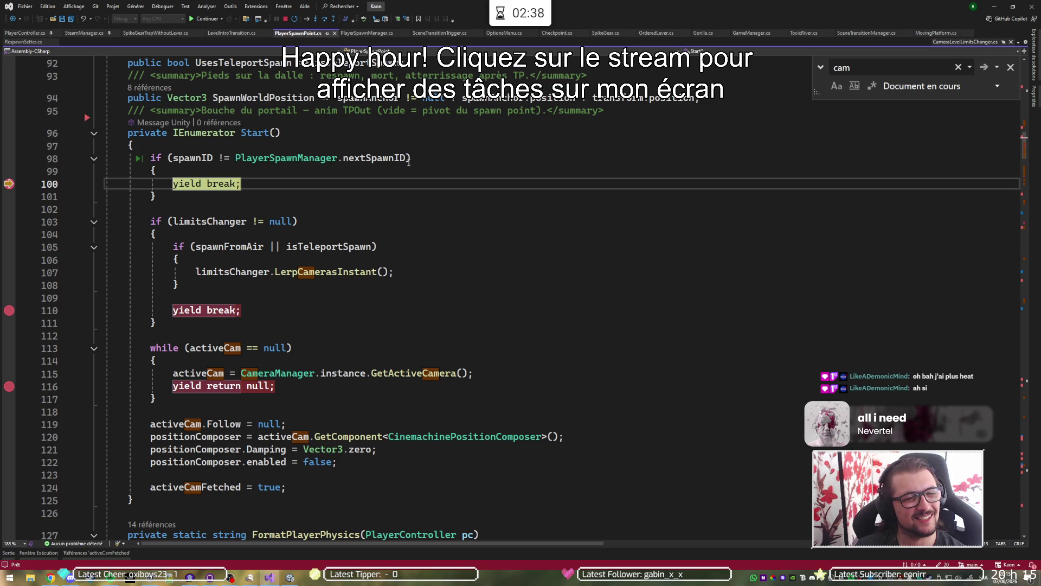
{"action": "left_click", "coordinate": [288, 146]}
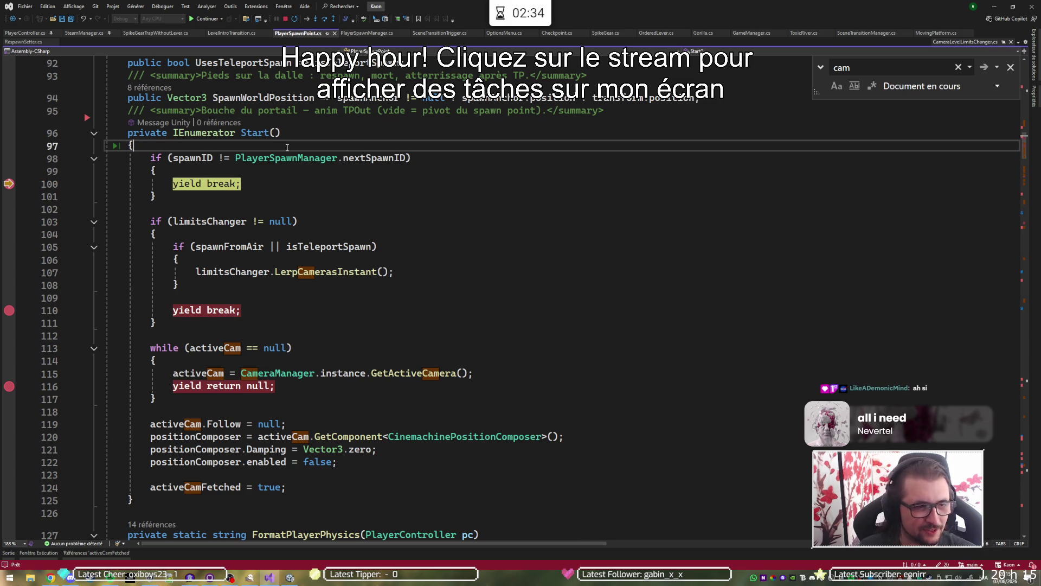
Wrap Start's spawnID if-block between '#if !UNITY_EDITOR' and '#endif'.
{"action": "key", "text": "Return"}
{"action": "type", "text": "#"}
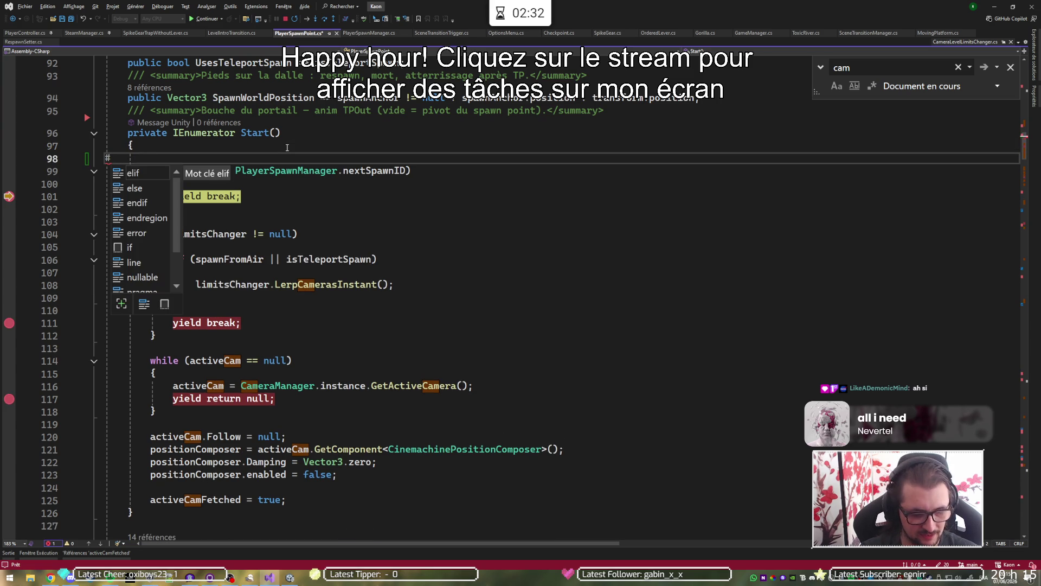
{"action": "type", "text": "if "}
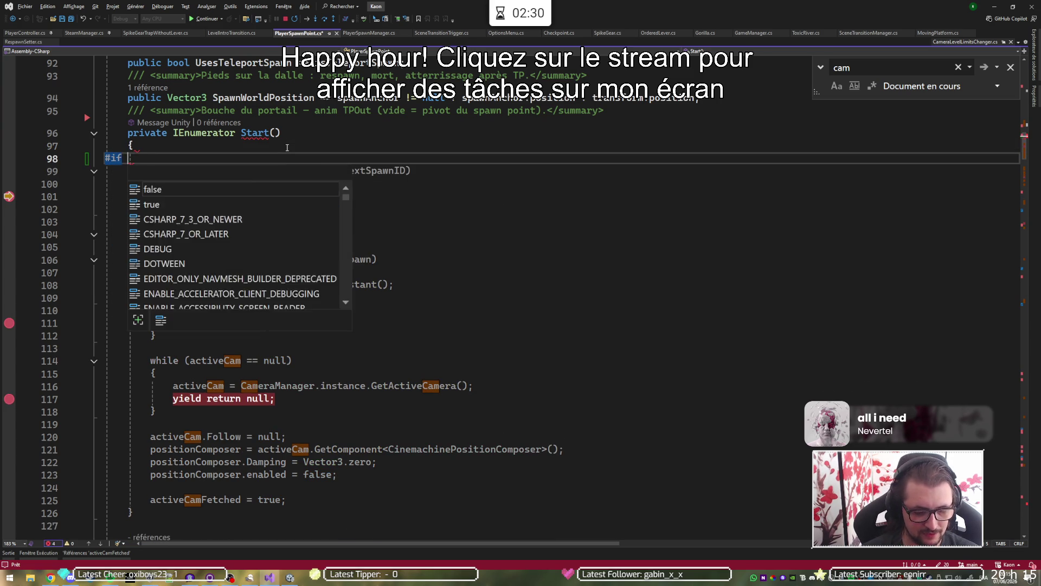
{"action": "type", "text": "Unity"}
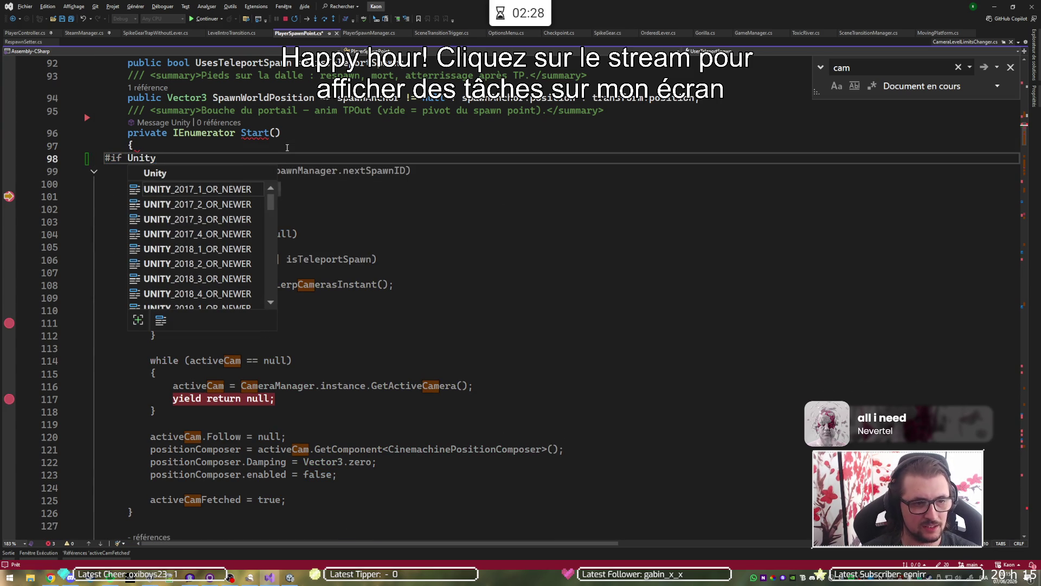
{"action": "type", "text": "_de"}
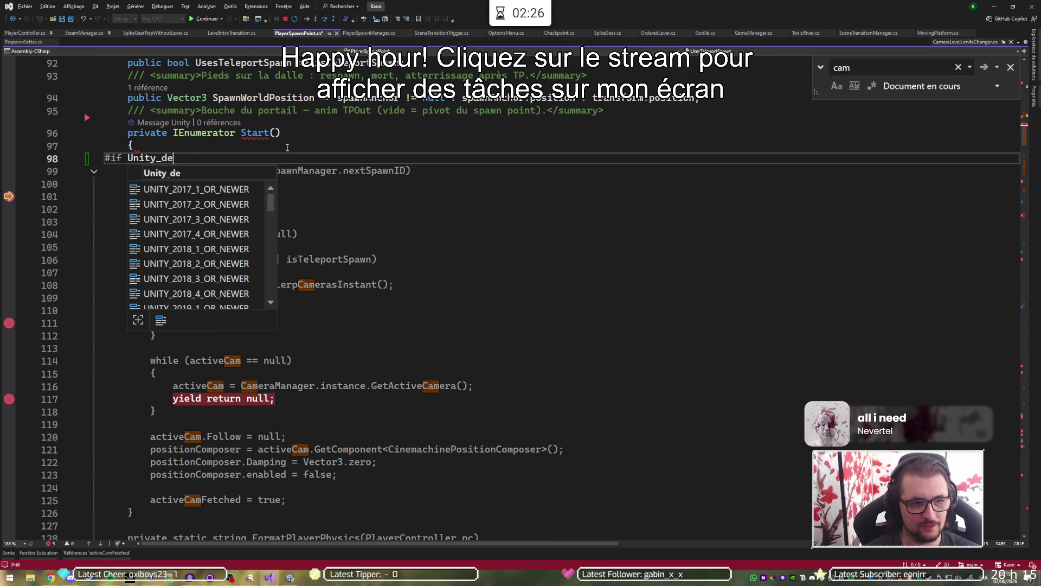
{"action": "key", "text": "BackSpace"}
{"action": "key", "text": "BackSpace"}
{"action": "type", "text": "ed"}
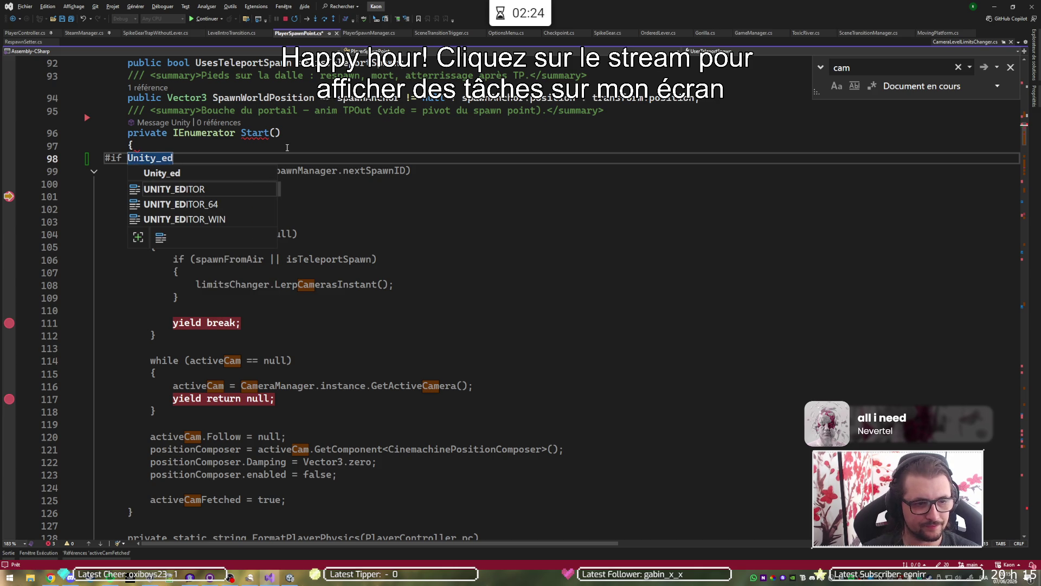
{"action": "key", "text": "Tab"}
{"action": "key", "text": "ctrl+Left"}
{"action": "type", "text": "!"}
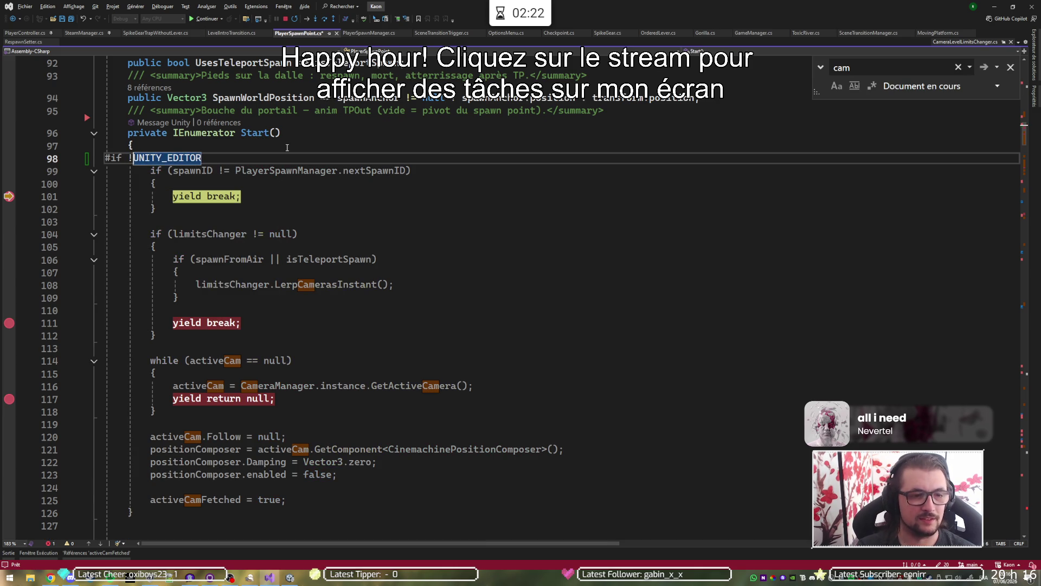
{"action": "key", "text": "Down"}
{"action": "key", "text": "Down"}
{"action": "key", "text": "Down"}
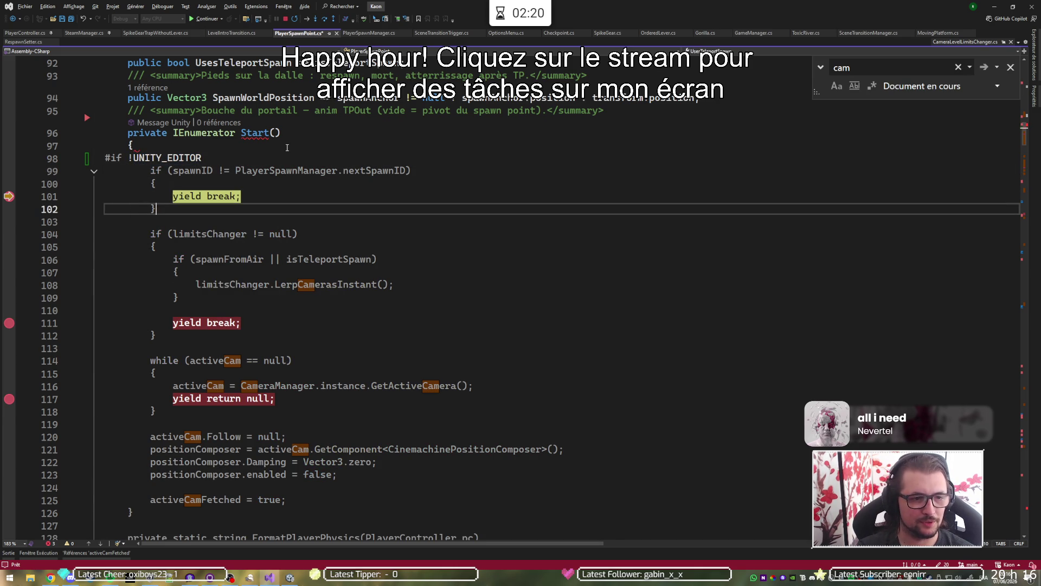
{"action": "key", "text": "Return"}
{"action": "type", "text": "#"}
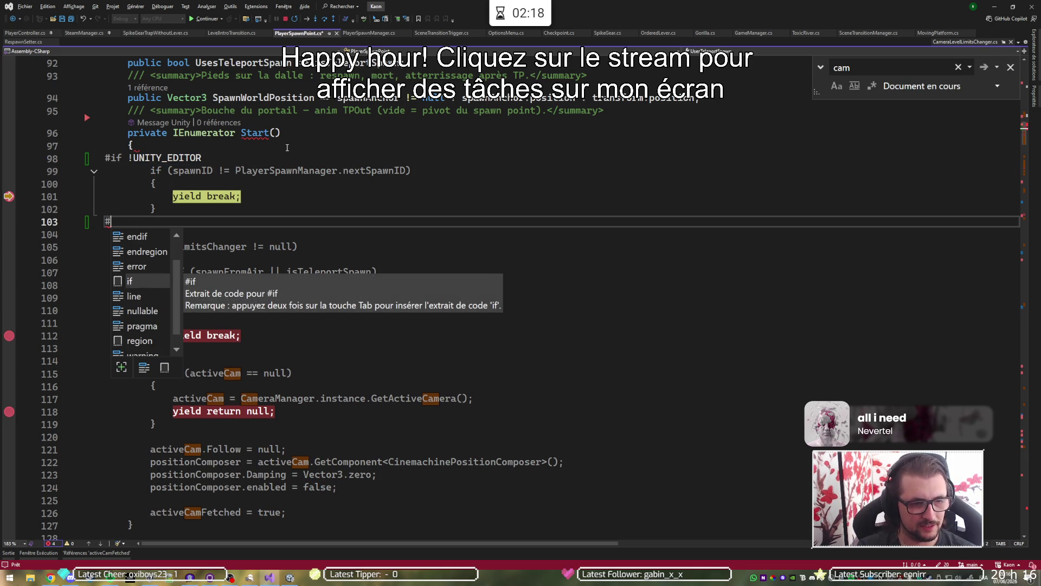
{"action": "type", "text": "e"}
{"action": "key", "text": "Tab"}
Save the script and continue debugging to the next breakpoint.
{"action": "key", "text": "ctrl+s"}
{"action": "mouse_move", "coordinate": [8, 201]}
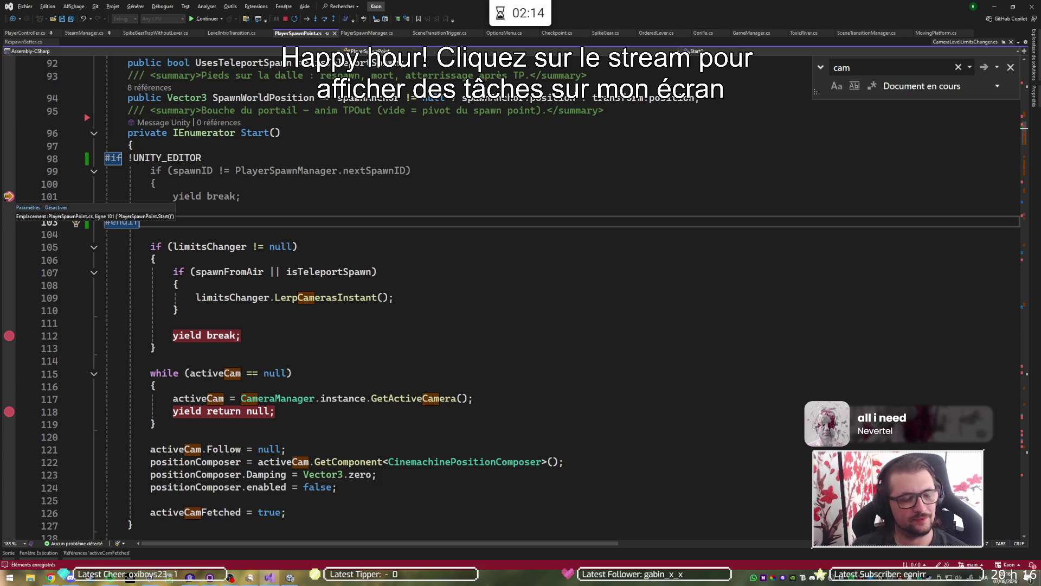
{"action": "key", "text": "F10"}
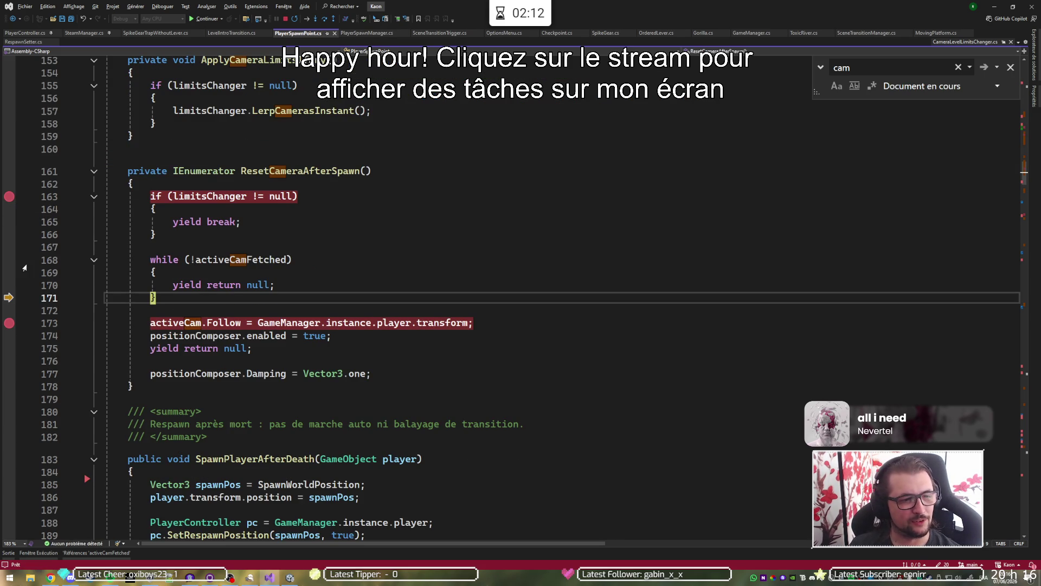
Resume the game to its pause menu, clear the Console, stop Play mode, and hide info messages.
{"action": "key", "text": "F5"}
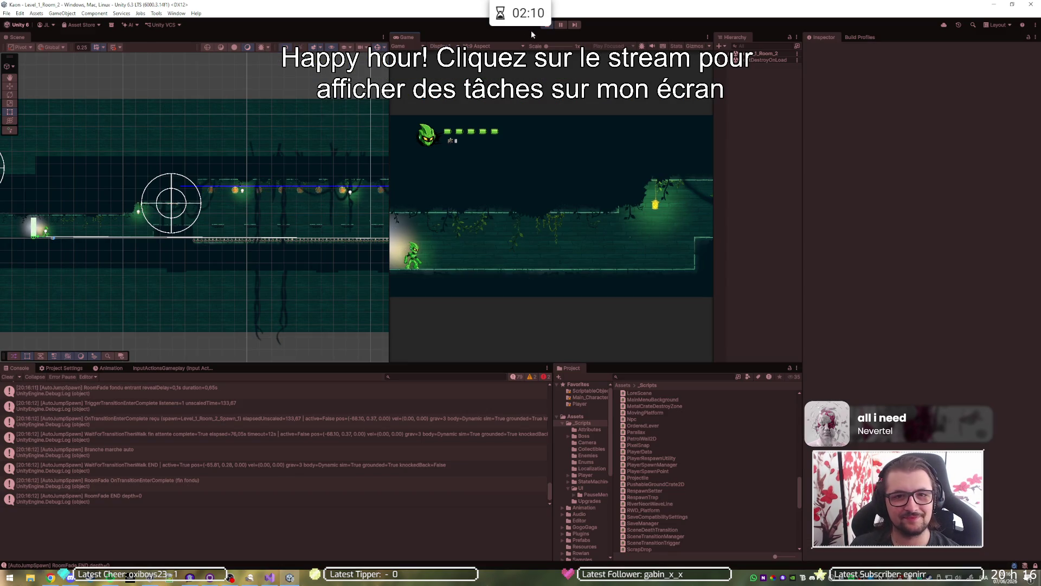
{"action": "key", "text": "Escape"}
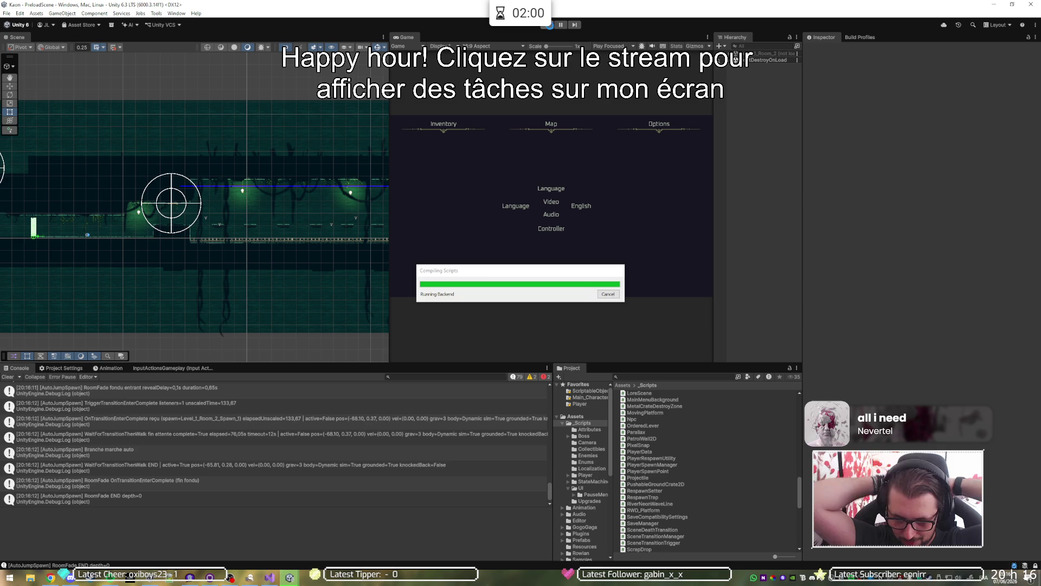
{"action": "left_click", "coordinate": [549, 25]}
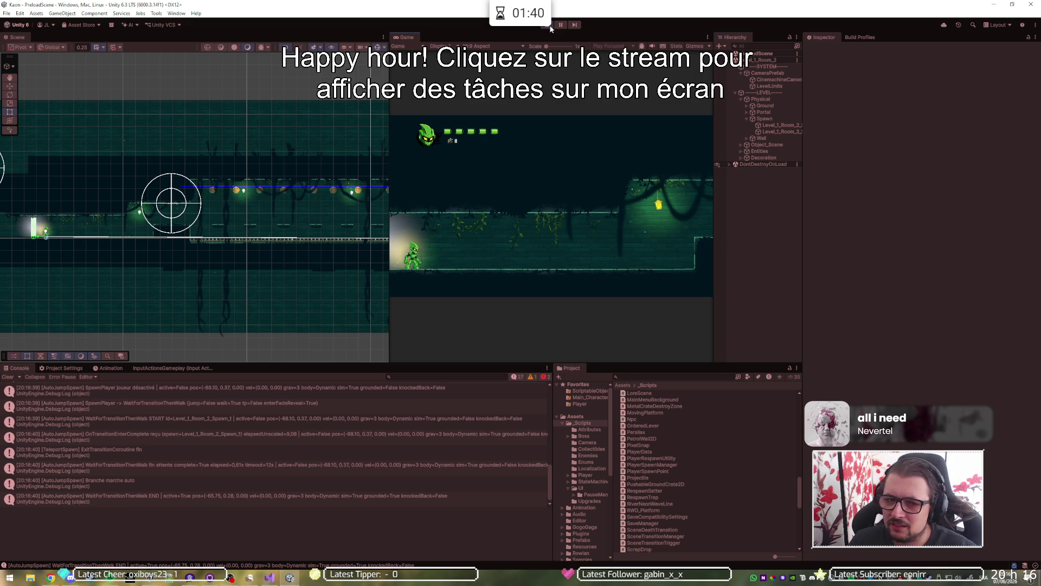
{"action": "left_click", "coordinate": [549, 25]}
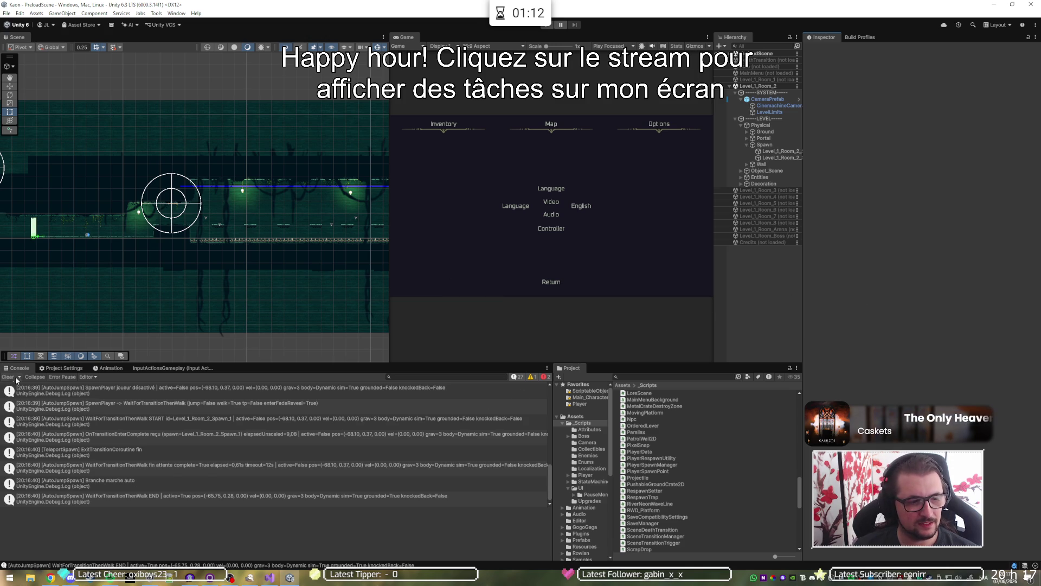
{"action": "left_click", "coordinate": [514, 377]}
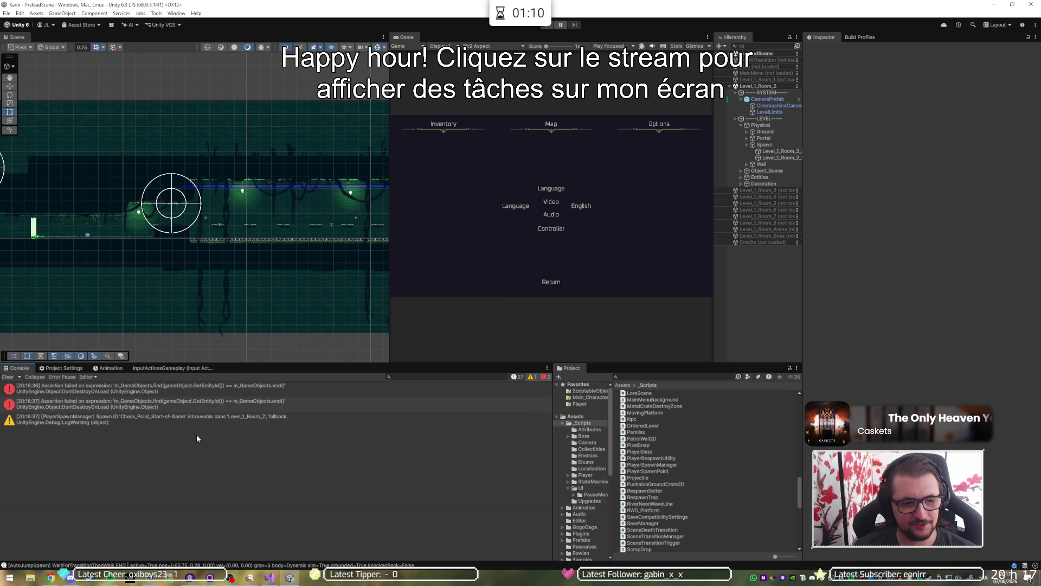
Read the stack traces of both DontDestroyOnLoad assertion errors, then go back to Visual Studio.
{"action": "left_click", "coordinate": [121, 390]}
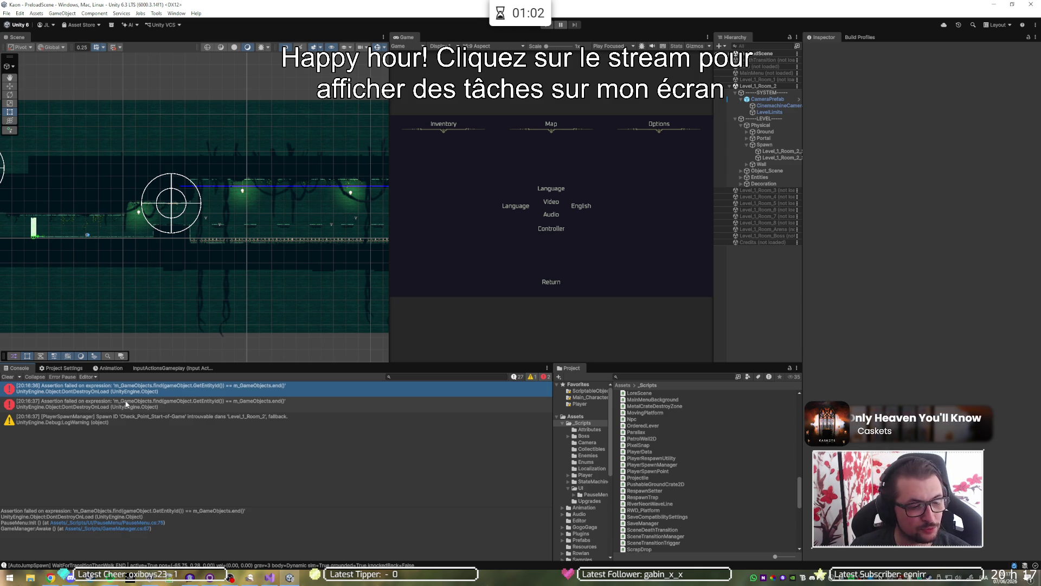
{"action": "left_click", "coordinate": [126, 403]}
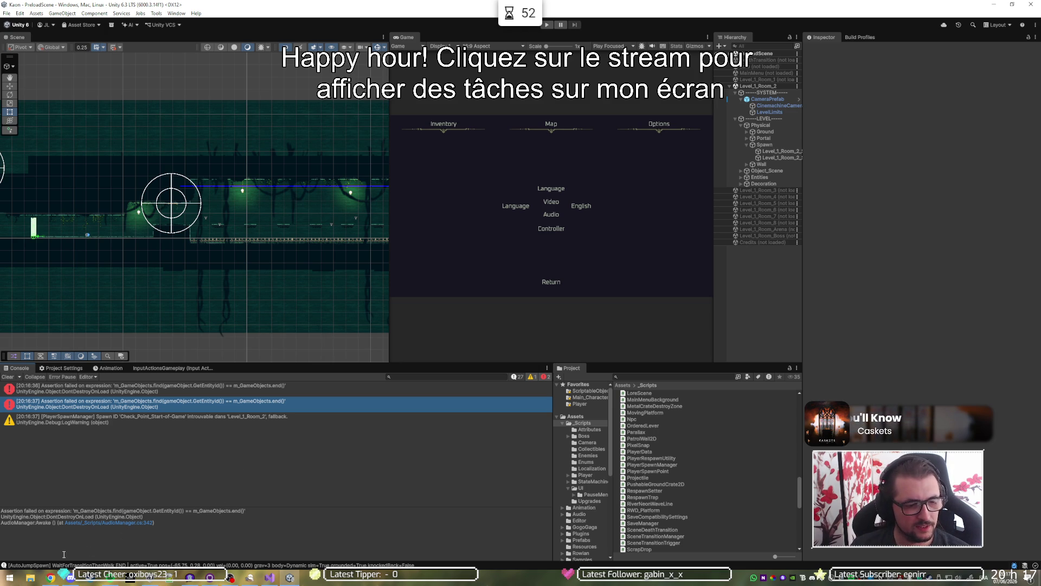
{"action": "key", "text": "ctrl+a"}
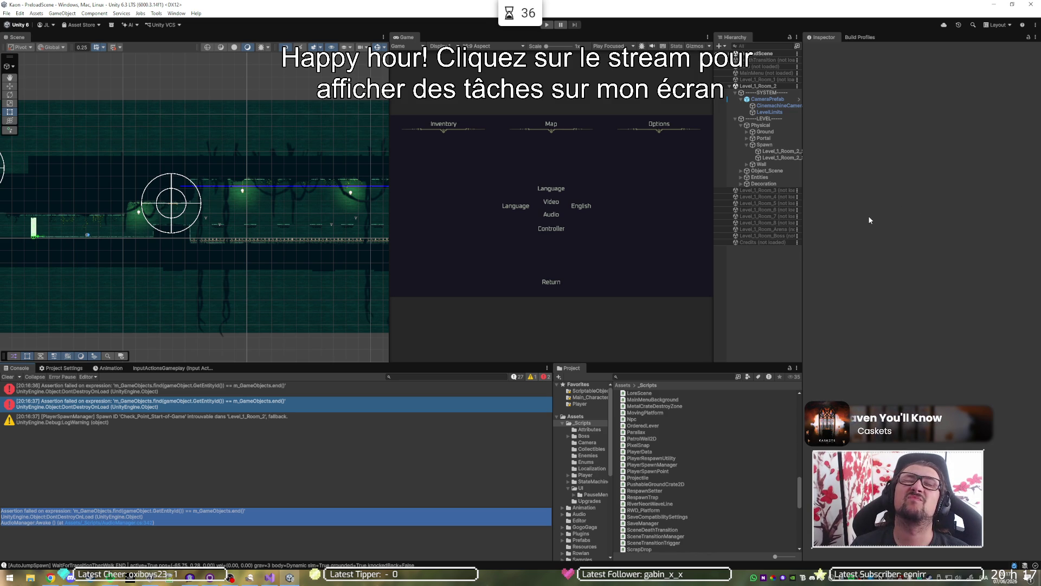
{"action": "left_click", "coordinate": [497, 23]}
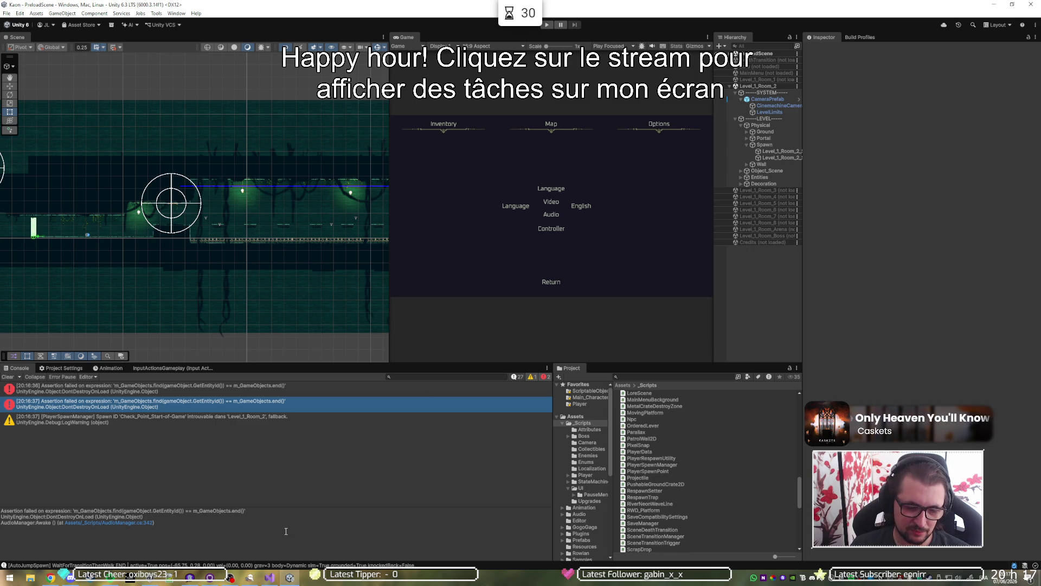
{"action": "left_click", "coordinate": [273, 576]}
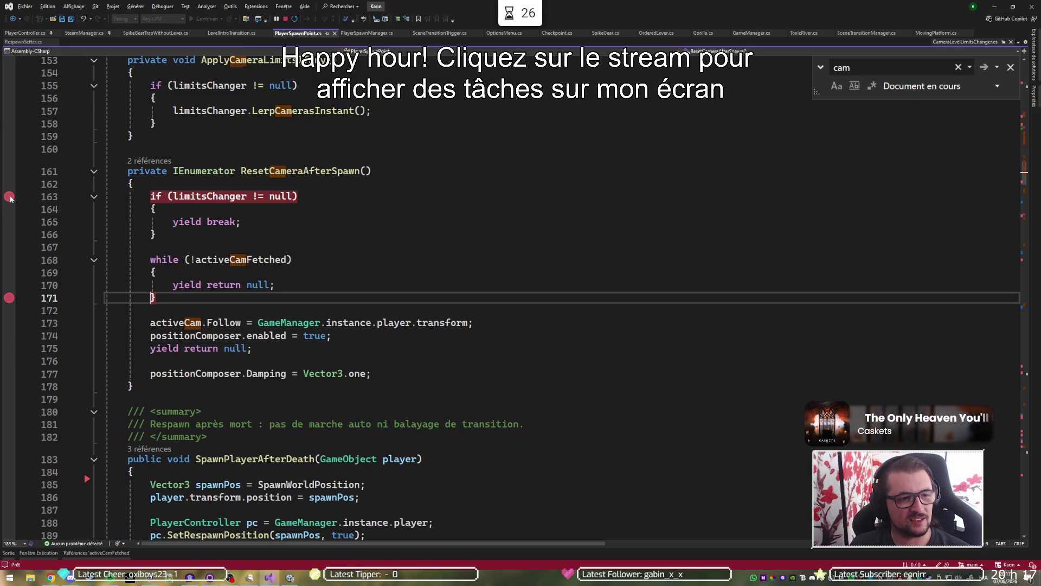
Clear the breakpoints on lines 163, 171, 116, 110 and 101 and close the 'cam' search.
{"action": "left_click", "coordinate": [9, 196]}
{"action": "left_click", "coordinate": [9, 298]}
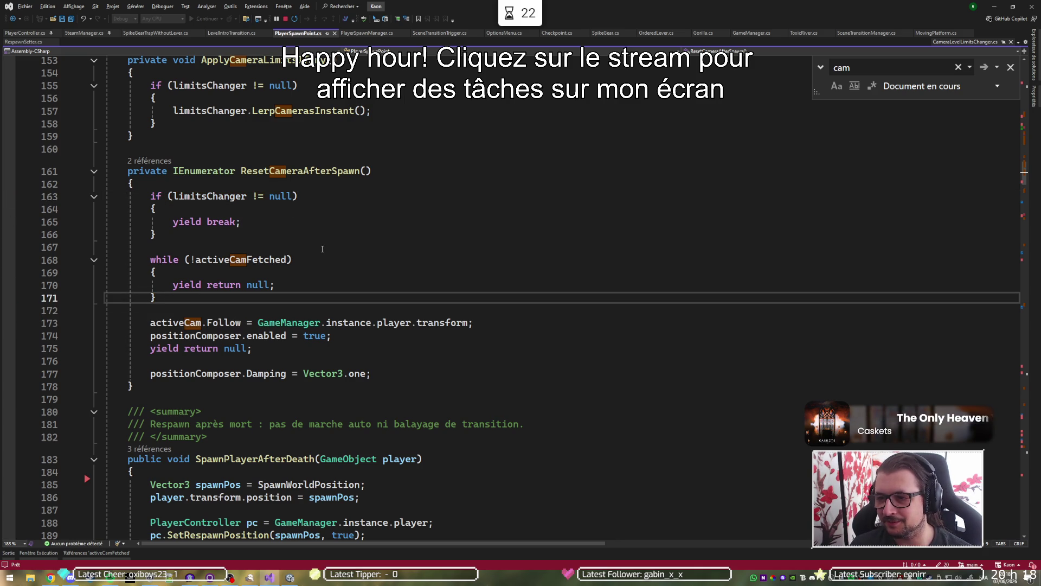
{"action": "left_click", "coordinate": [1010, 68]}
{"action": "scroll", "coordinate": [859, 173], "scroll_direction": "up", "scroll_amount": 19}
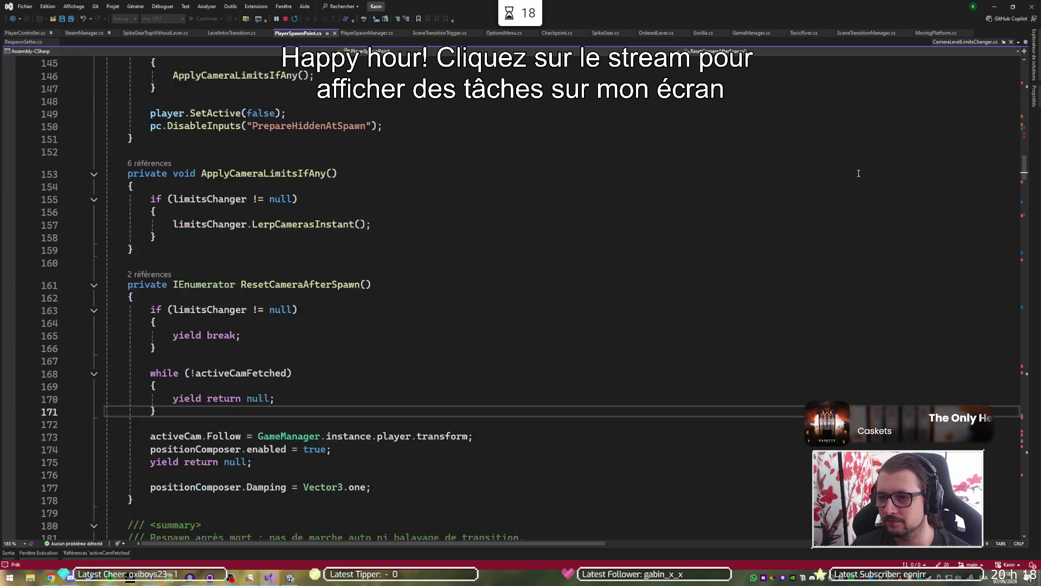
{"action": "left_click", "coordinate": [9, 322]}
{"action": "left_click", "coordinate": [9, 246]}
{"action": "left_click", "coordinate": [8, 132]}
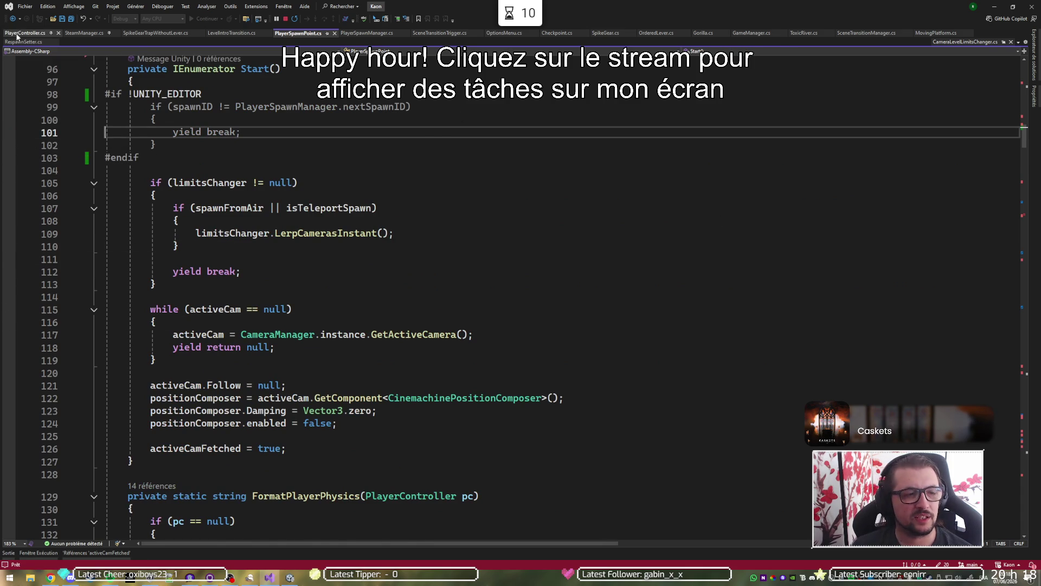
{"action": "left_click", "coordinate": [17, 34]}
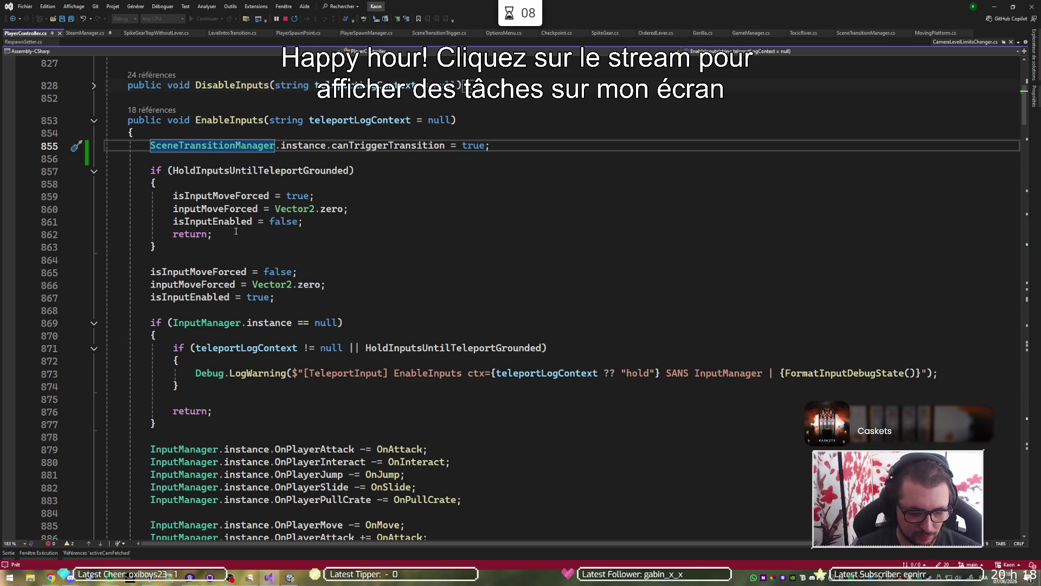
Collapse the EnableInputs method and the INPUTS and STATE MACHINE regions in PlayerController.cs.
{"action": "key", "text": "ctrl+m"}
{"action": "key", "text": "ctrl+m"}
{"action": "scroll", "coordinate": [180, 273], "scroll_direction": "up", "scroll_amount": 20}
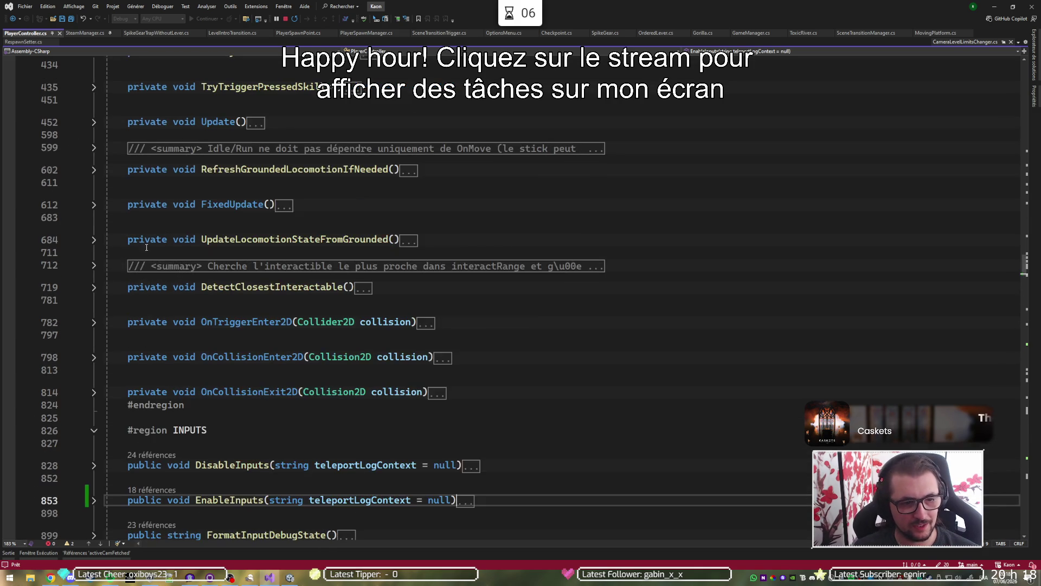
{"action": "scroll", "coordinate": [107, 272], "scroll_direction": "down", "scroll_amount": 10}
{"action": "scroll", "coordinate": [97, 326], "scroll_direction": "down", "scroll_amount": 5}
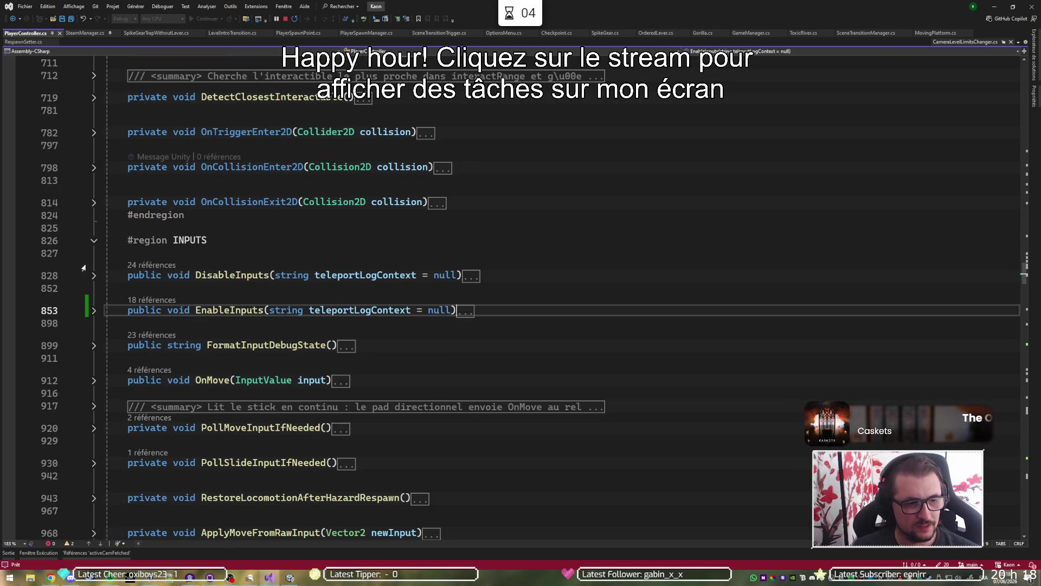
{"action": "left_click", "coordinate": [94, 240]}
{"action": "left_click", "coordinate": [94, 266]}
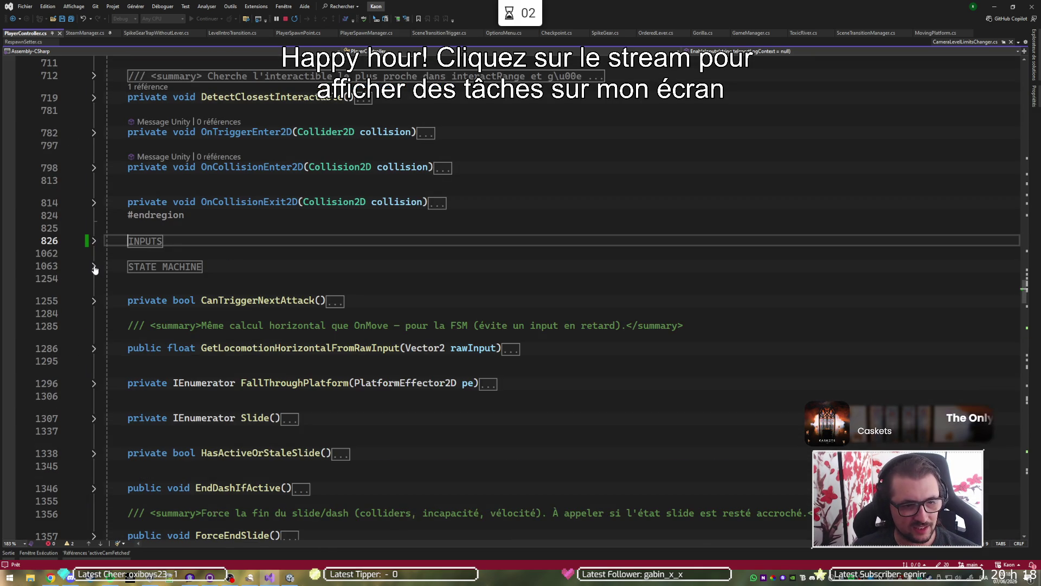
{"action": "scroll", "coordinate": [97, 325], "scroll_direction": "down", "scroll_amount": 10}
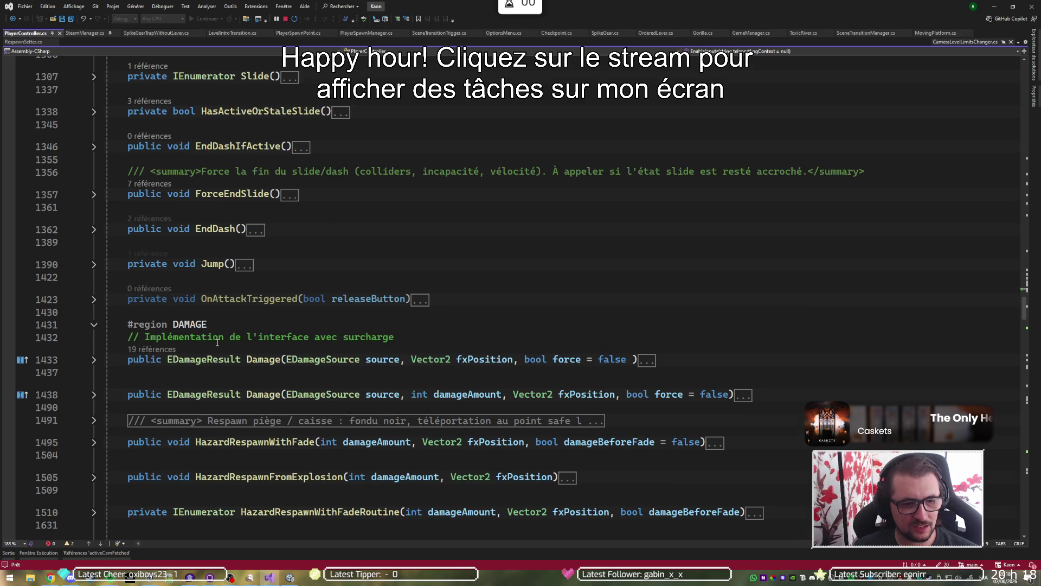
{"action": "scroll", "coordinate": [242, 281], "scroll_direction": "down", "scroll_amount": 3}
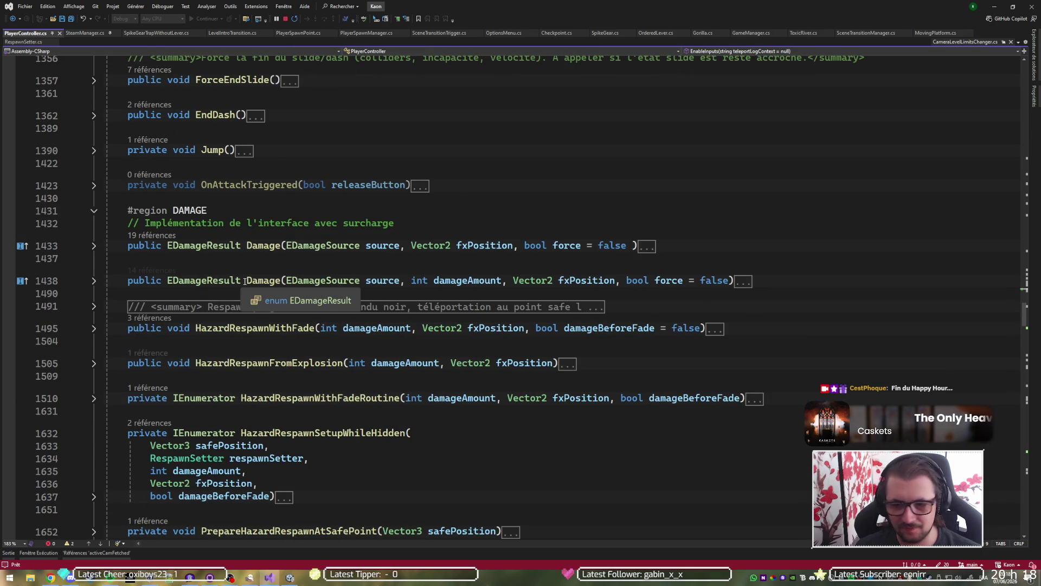
Expand the Damage method and select its blinkCoroutine null-check block to reuse.
{"action": "left_click", "coordinate": [94, 282]}
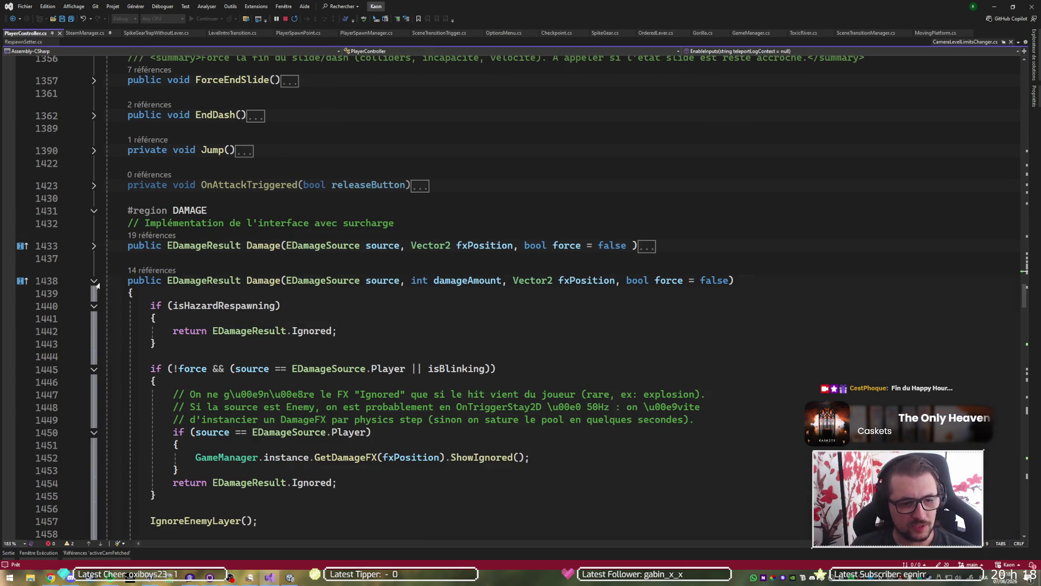
{"action": "scroll", "coordinate": [221, 310], "scroll_direction": "down", "scroll_amount": 4}
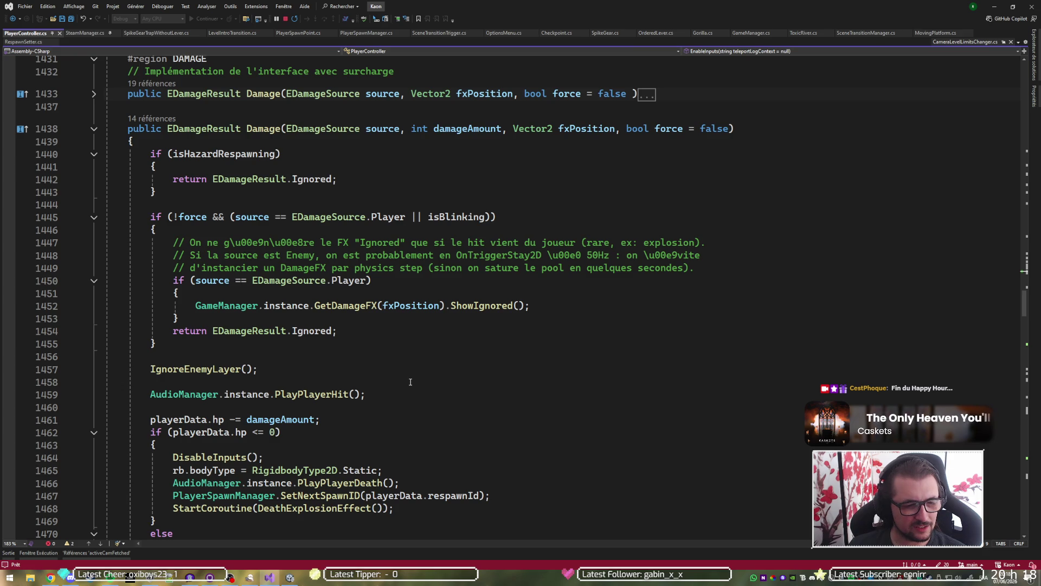
{"action": "scroll", "coordinate": [410, 382], "scroll_direction": "down", "scroll_amount": 4}
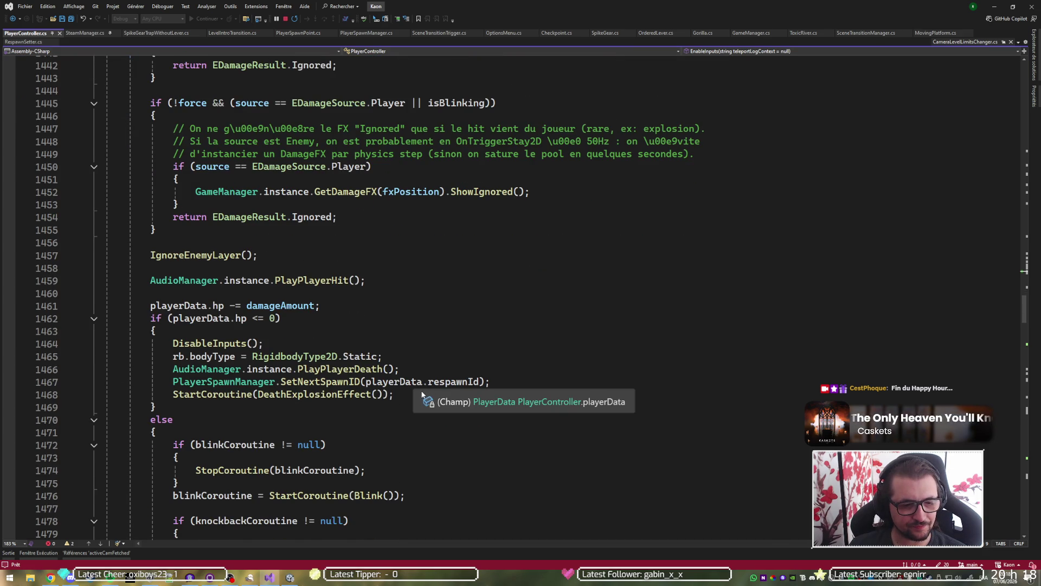
{"action": "scroll", "coordinate": [412, 404], "scroll_direction": "down", "scroll_amount": 3}
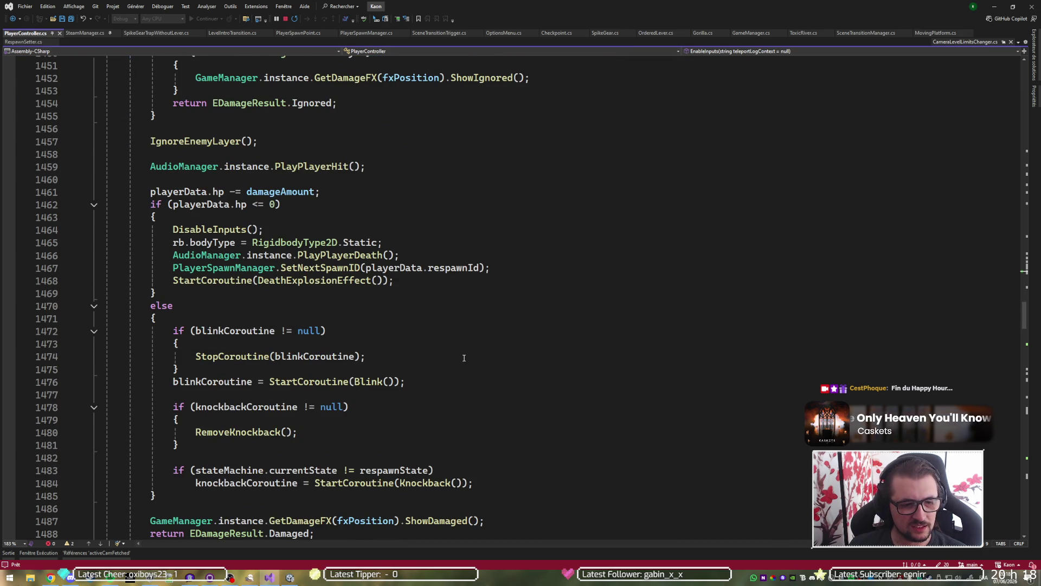
{"action": "left_click", "coordinate": [202, 381]}
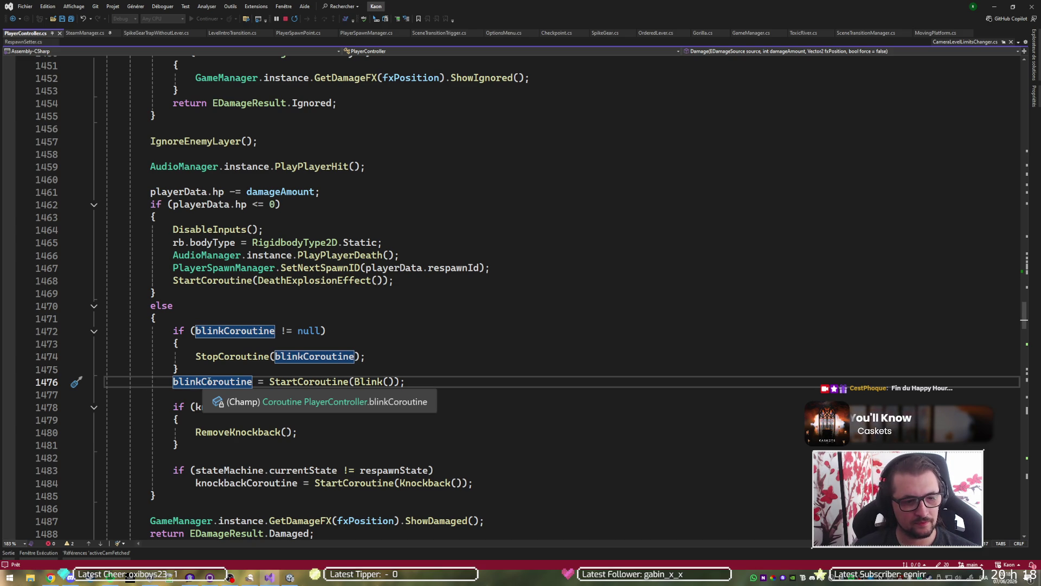
{"action": "left_click_drag", "start_coordinate": [200, 369], "coordinate": [215, 318]}
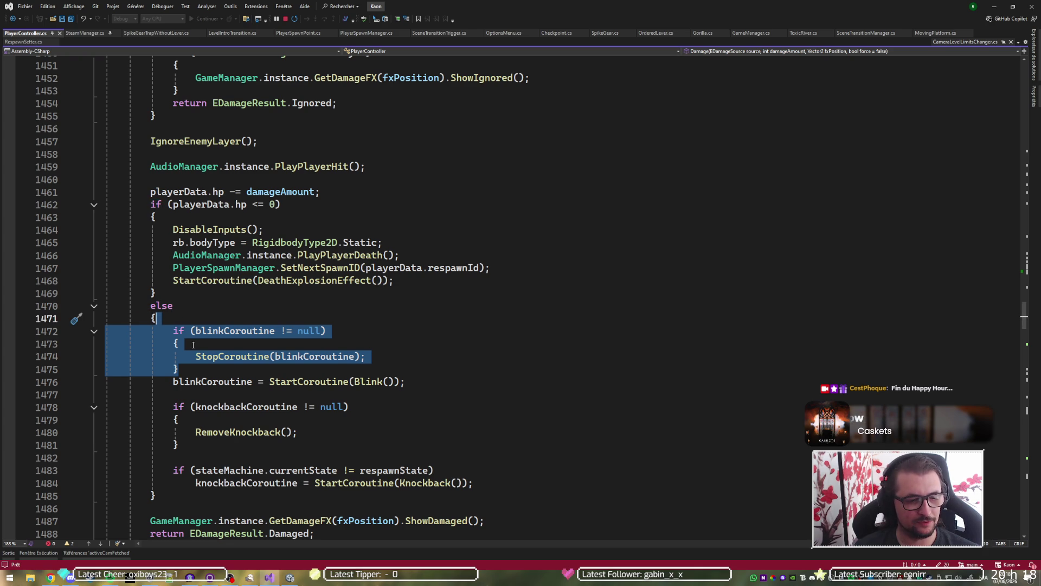
{"action": "scroll", "coordinate": [193, 345], "scroll_direction": "up", "scroll_amount": 10}
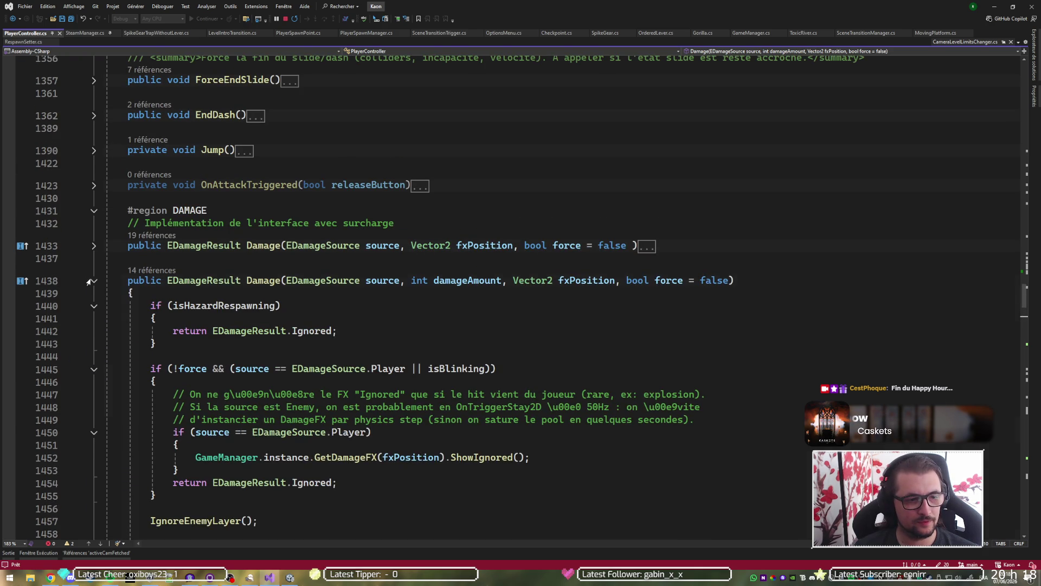
{"action": "left_click", "coordinate": [92, 281]}
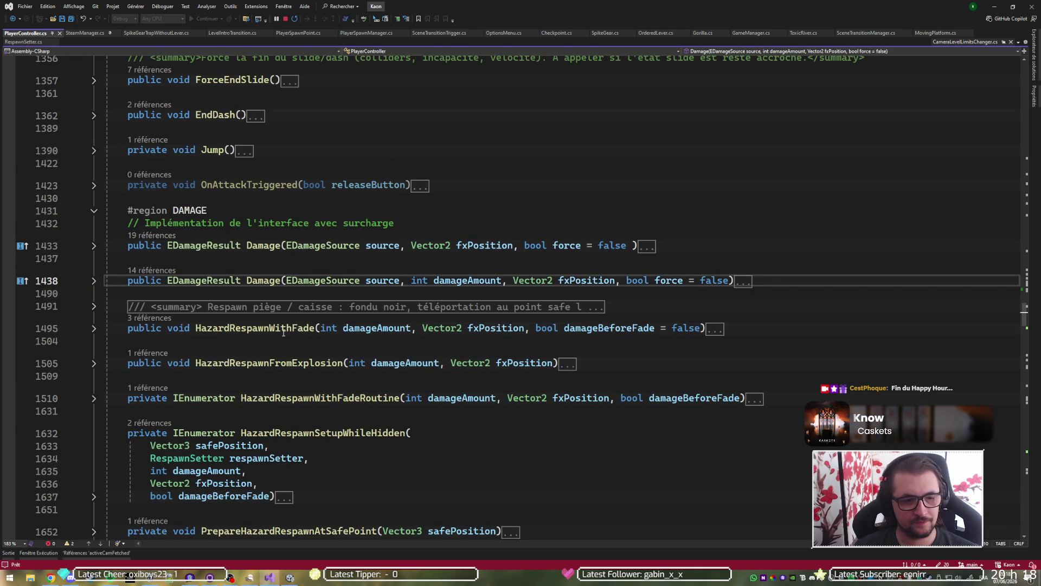
Go to the Blink() coroutine definition at line 2011 and open a blank line below it.
{"action": "left_click", "coordinate": [94, 281]}
{"action": "scroll", "coordinate": [220, 296], "scroll_direction": "down", "scroll_amount": 8}
{"action": "left_click", "coordinate": [220, 296]}
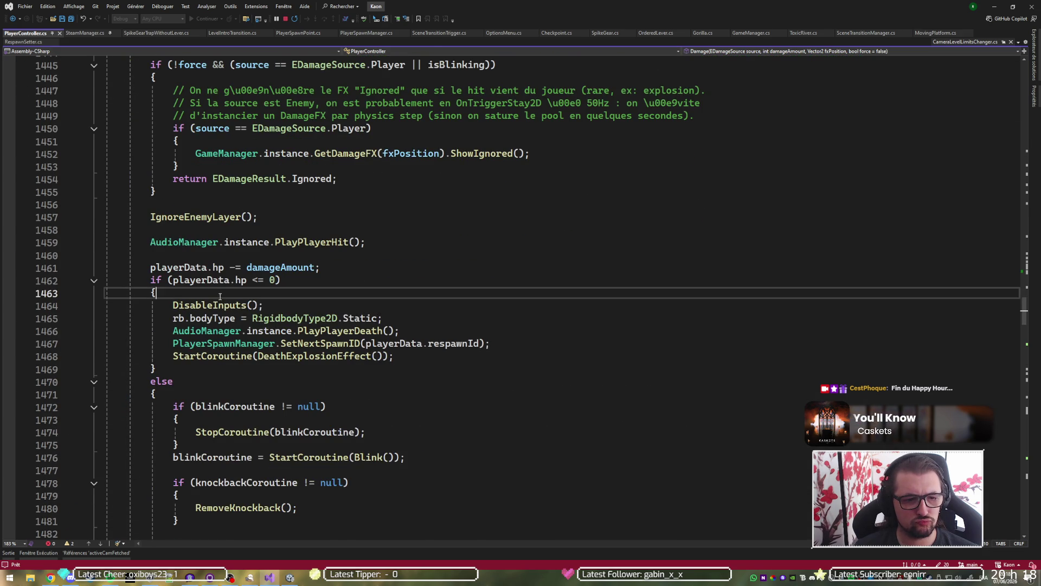
{"action": "scroll", "coordinate": [284, 286], "scroll_direction": "down", "scroll_amount": 6}
{"action": "left_click", "coordinate": [230, 210]}
{"action": "left_click", "coordinate": [295, 204]}
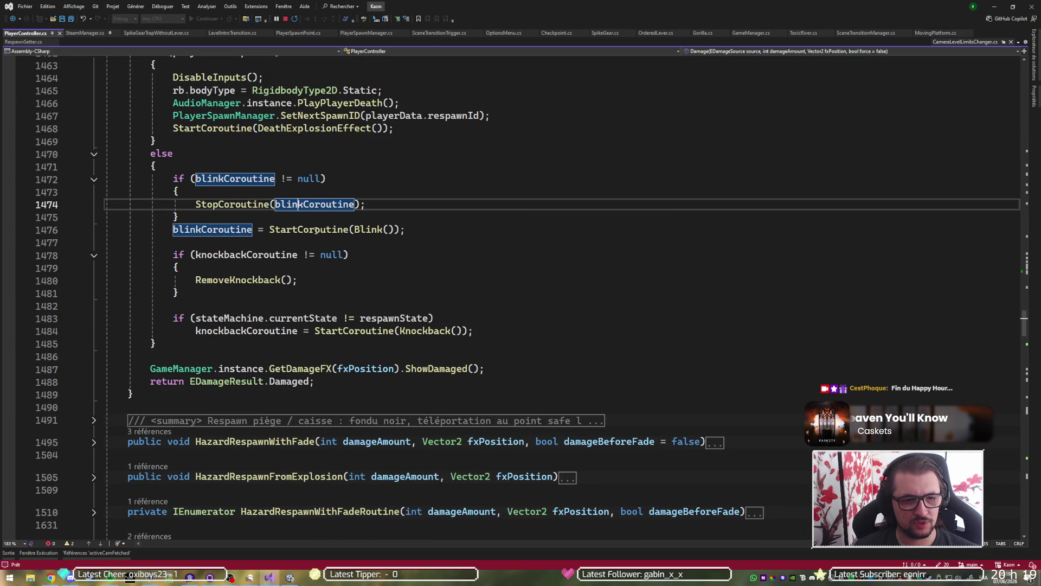
{"action": "left_click", "coordinate": [365, 230], "text": "ctrl"}
{"action": "left_click", "coordinate": [312, 300]}
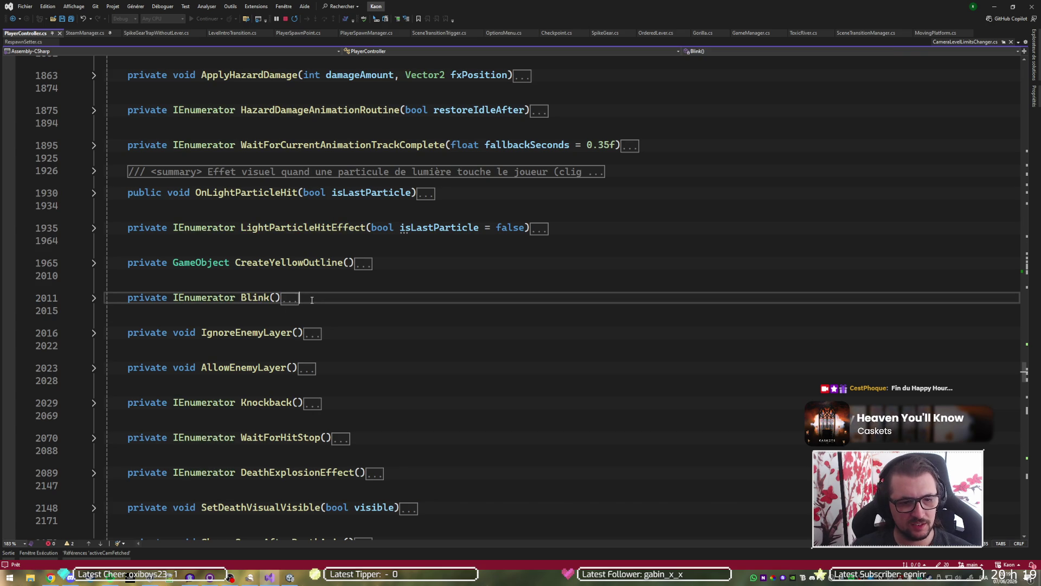
{"action": "key", "text": "Return"}
{"action": "key", "text": "Return"}
Add a public StopBlink() method that stops blinkCoroutine when not null, and save.
{"action": "type", "text": "p"}
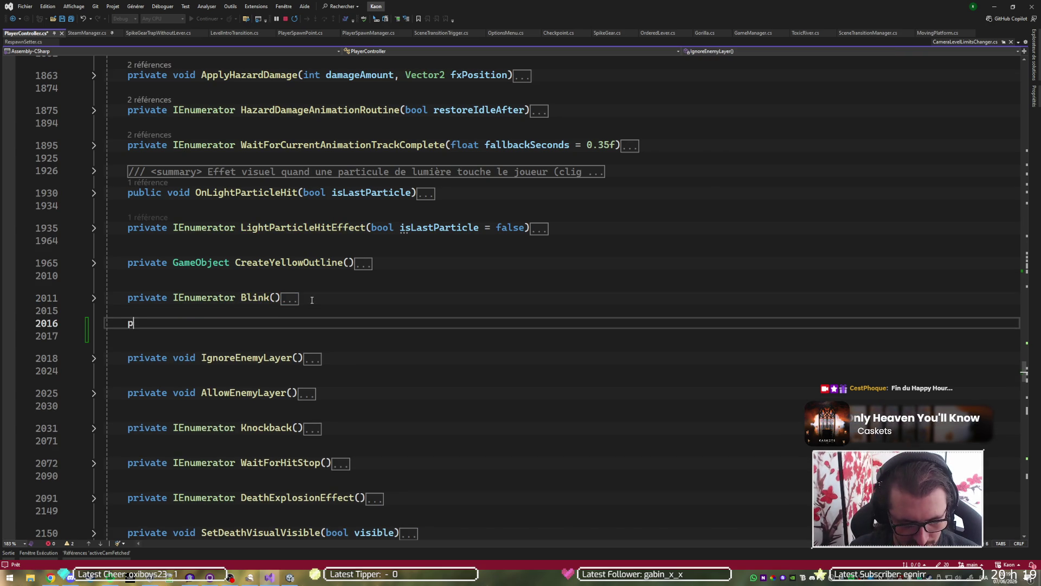
{"action": "type", "text": "ublic void "}
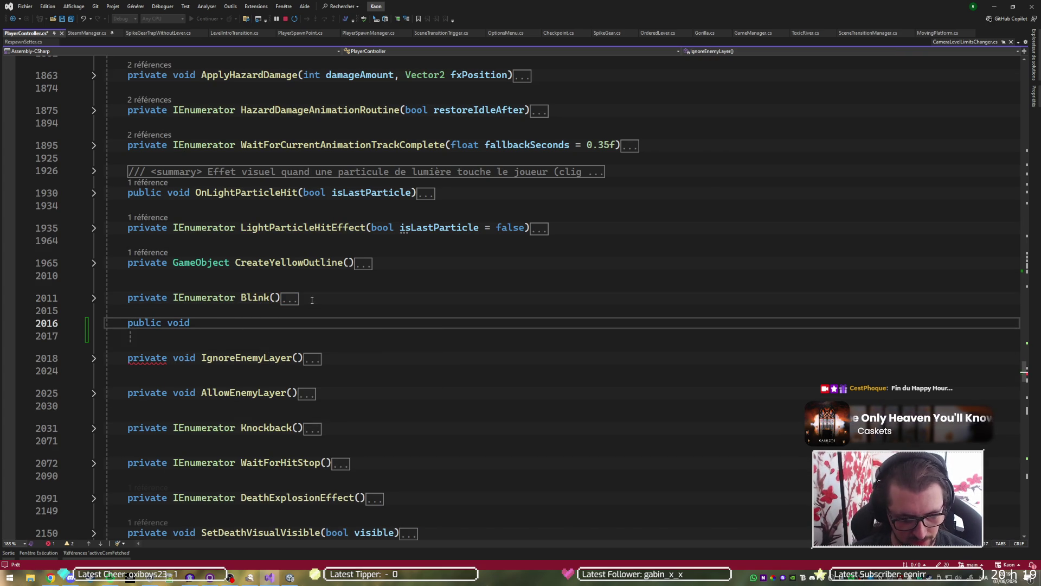
{"action": "type", "text": "StopBlinl"}
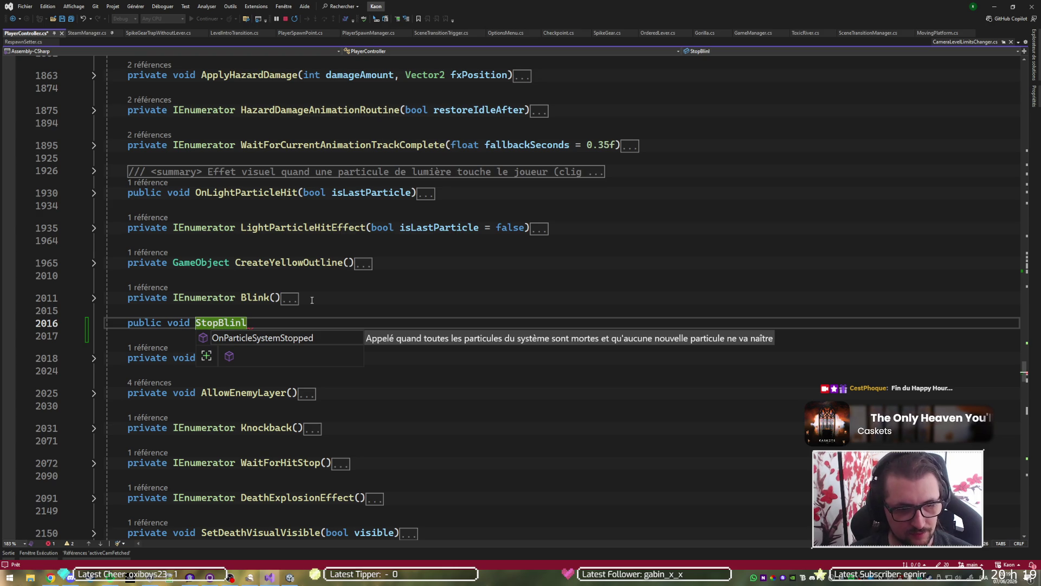
{"action": "key", "text": "BackSpace"}
{"action": "type", "text": "k()"}
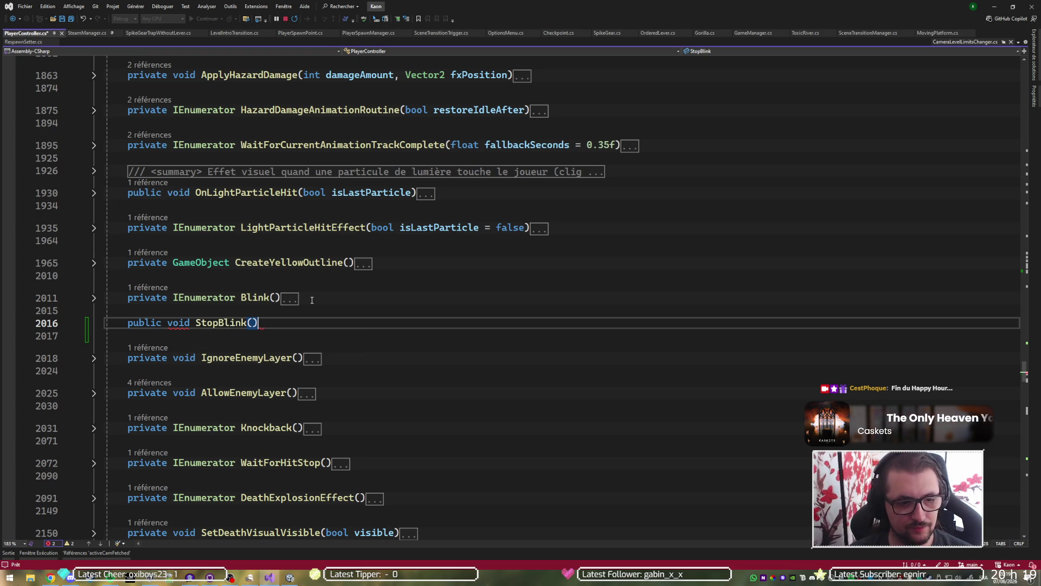
{"action": "key", "text": "Return"}
{"action": "type", "text": "{"}
{"action": "key", "text": "Return"}
{"action": "key", "text": "Tab"}
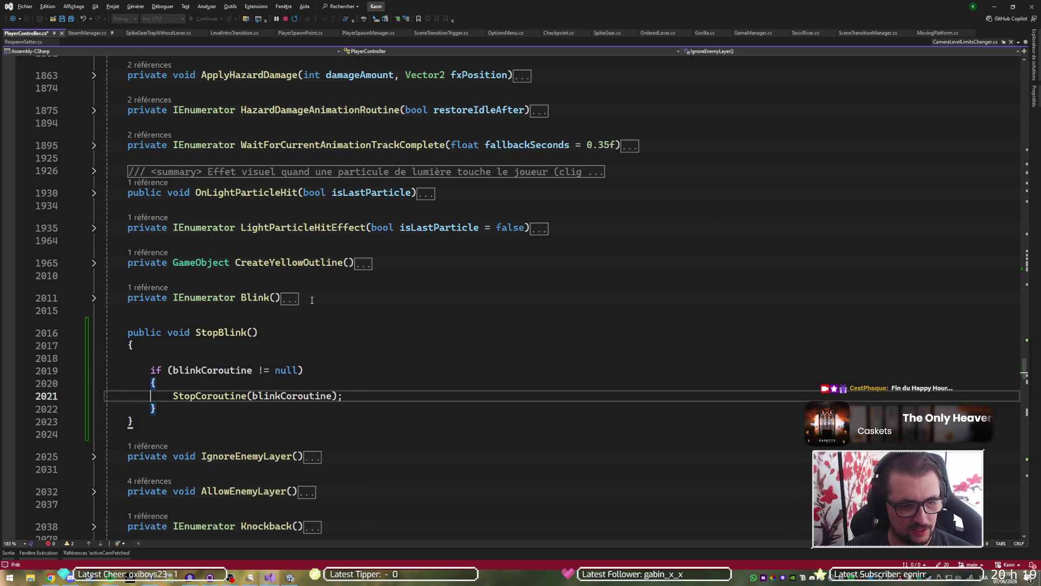
{"action": "key", "text": "Delete"}
{"action": "key", "text": "Delete"}
{"action": "key", "text": "Delete"}
{"action": "key", "text": "ctrl+s"}
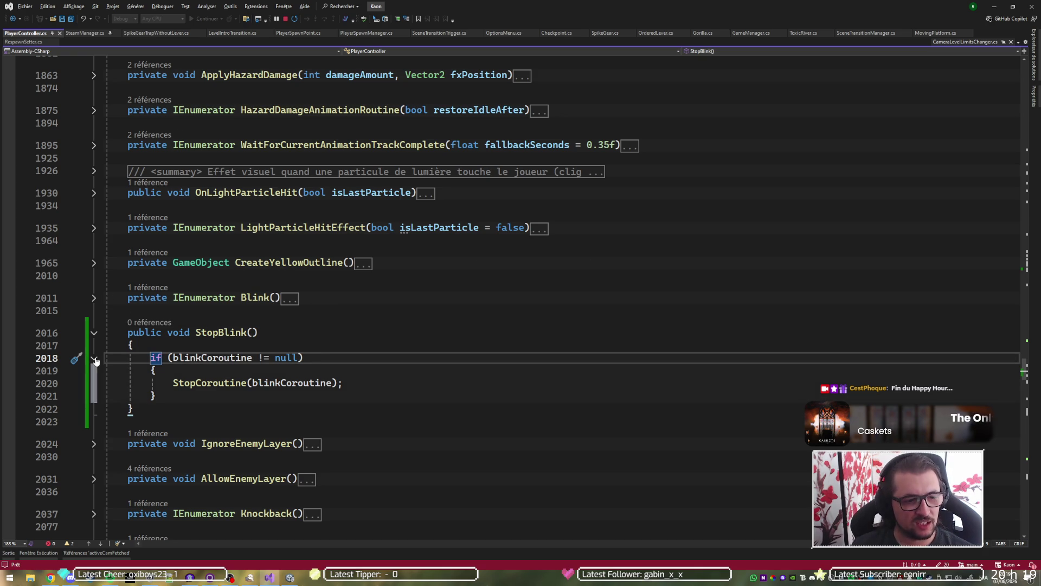
{"action": "key", "text": "ctrl+m"}
{"action": "key", "text": "ctrl+m"}
{"action": "left_click", "coordinate": [93, 333]}
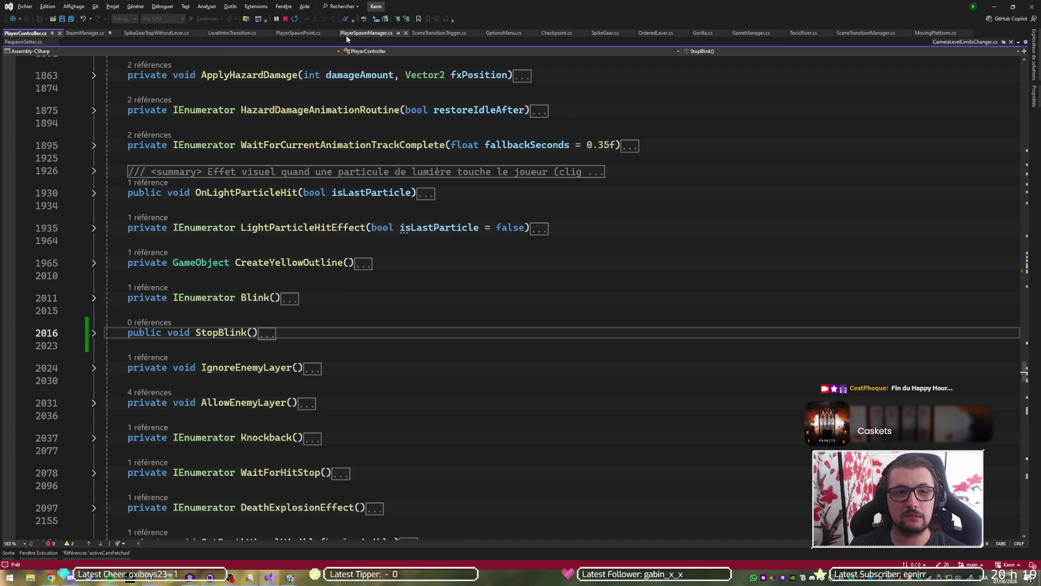
{"action": "left_click", "coordinate": [367, 34]}
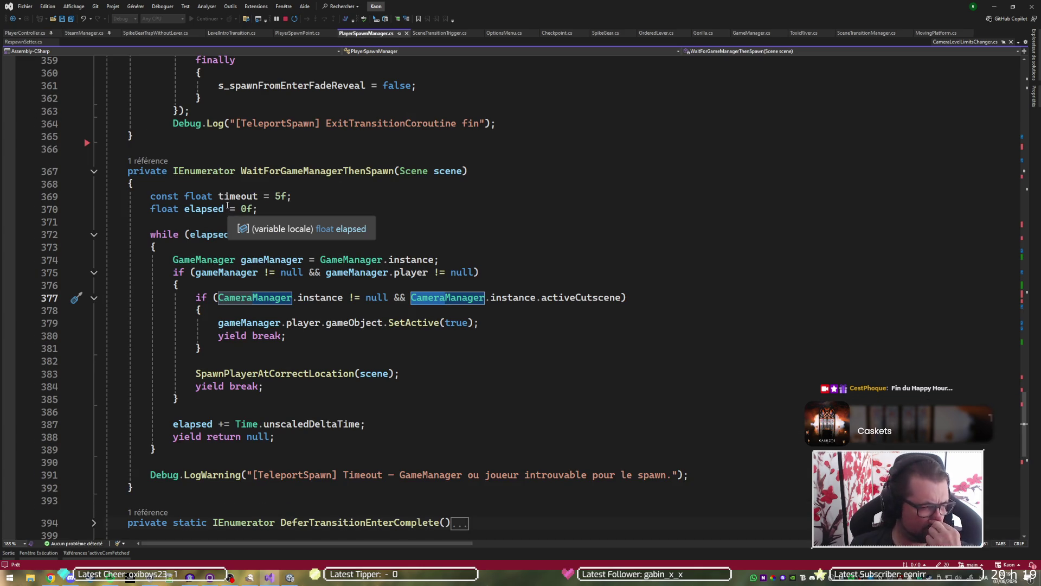
Collapse PlayerSpawnManager.cs to its definitions and scroll through it for review.
{"action": "key", "text": "ctrl+m"}
{"action": "key", "text": "ctrl+o"}
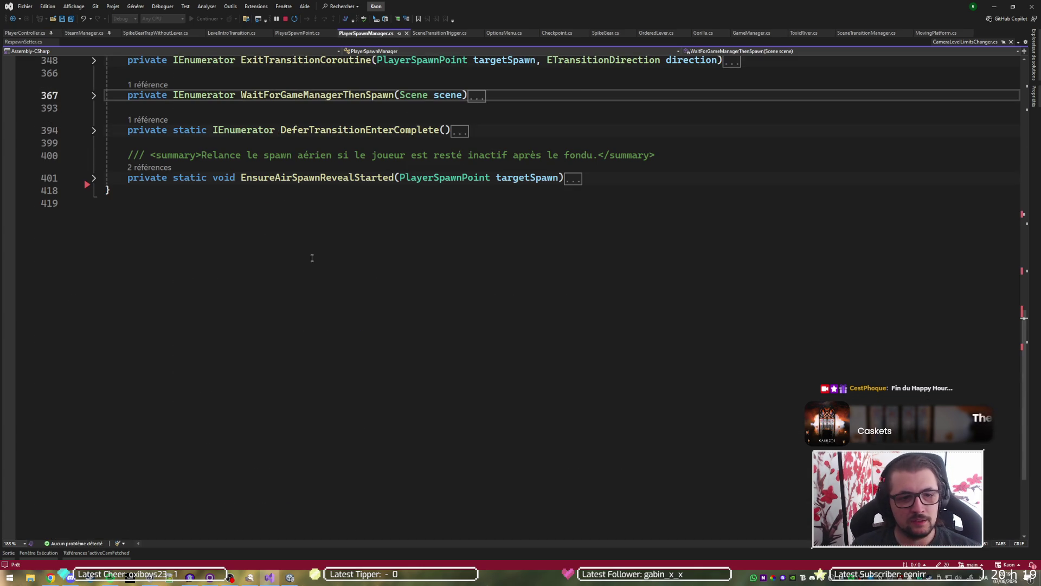
{"action": "scroll", "coordinate": [353, 281], "scroll_direction": "up", "scroll_amount": 3}
{"action": "scroll", "coordinate": [346, 313], "scroll_direction": "up", "scroll_amount": 4}
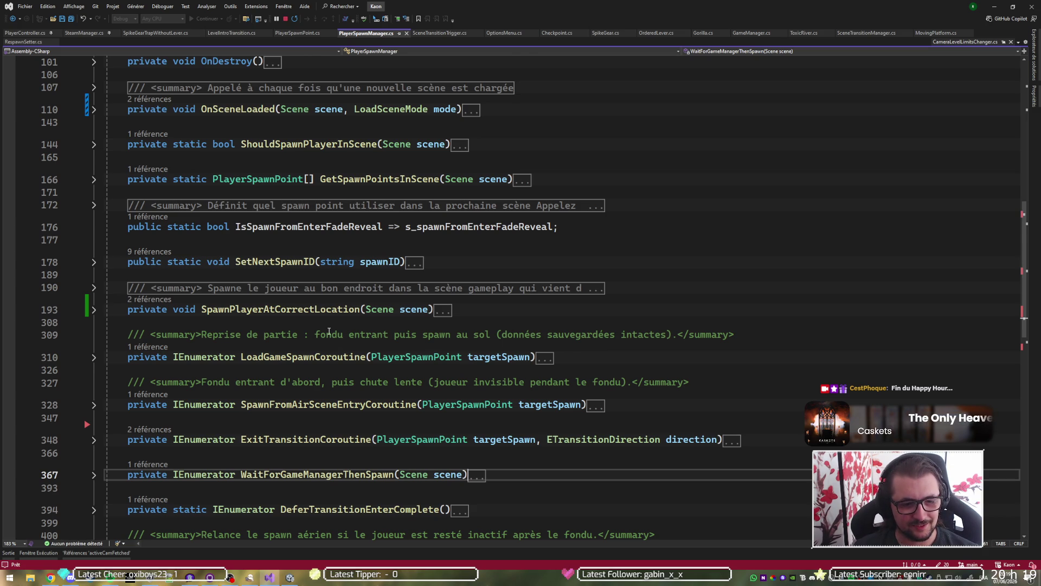
{"action": "scroll", "coordinate": [329, 331], "scroll_direction": "down", "scroll_amount": 3}
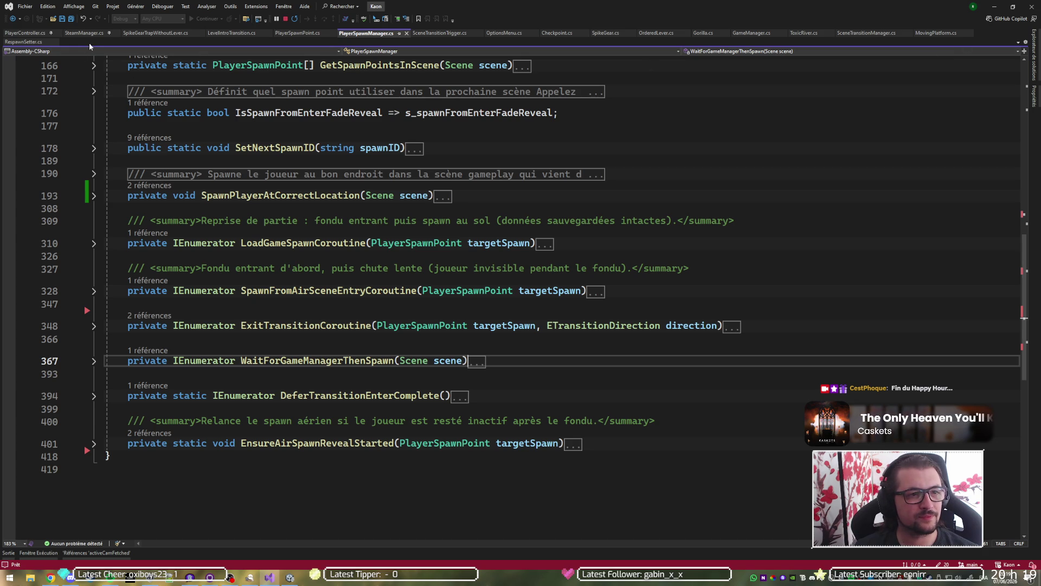
{"action": "left_click", "coordinate": [297, 33]}
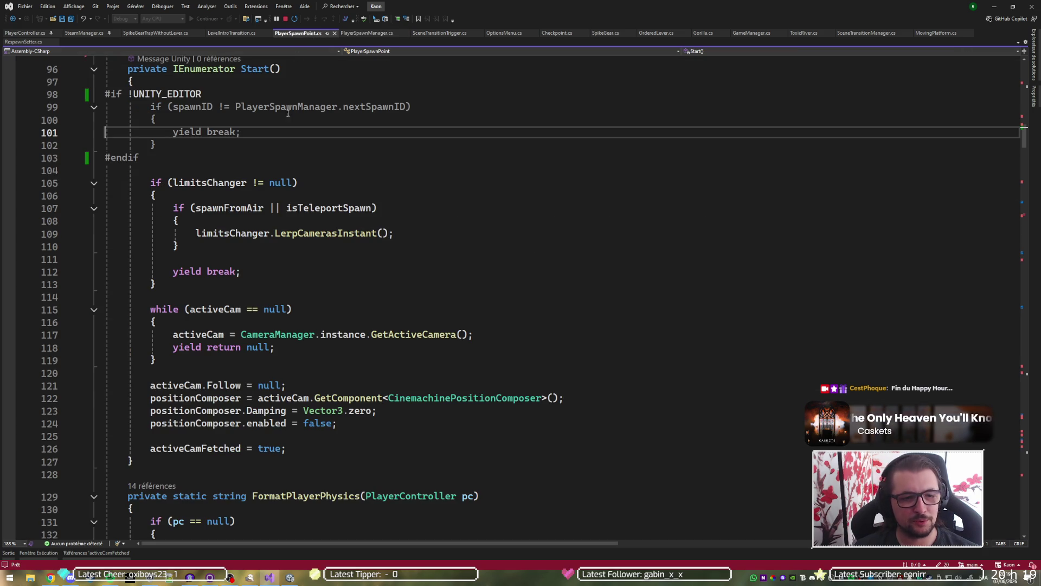
Expand SpawnPlayer in PlayerSpawnPoint.cs and remove the breakpoint on line 235.
{"action": "key", "text": "ctrl+m"}
{"action": "key", "text": "ctrl+o"}
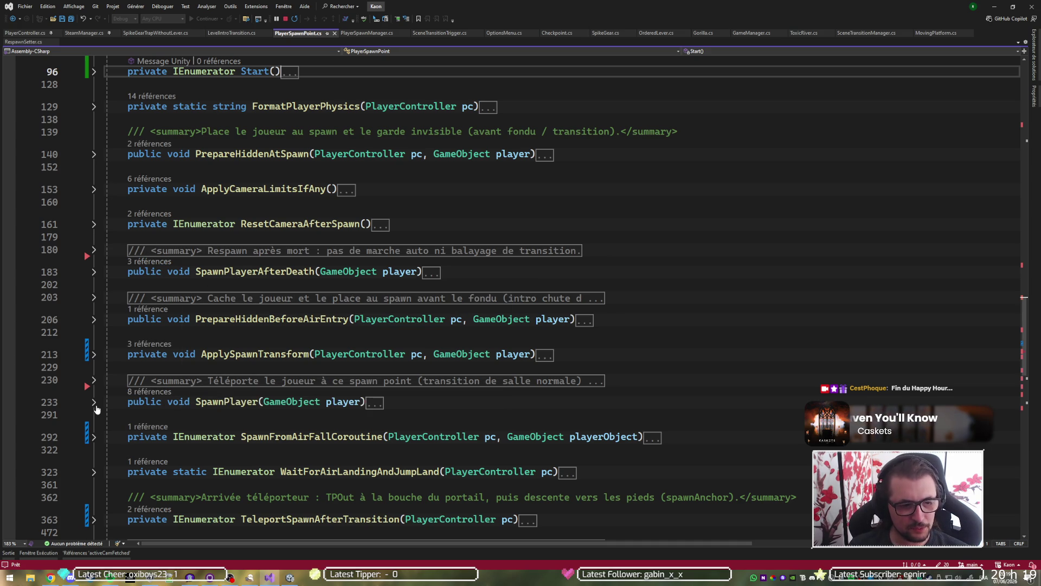
{"action": "left_click", "coordinate": [93, 403]}
{"action": "scroll", "coordinate": [395, 402], "scroll_direction": "down", "scroll_amount": 1}
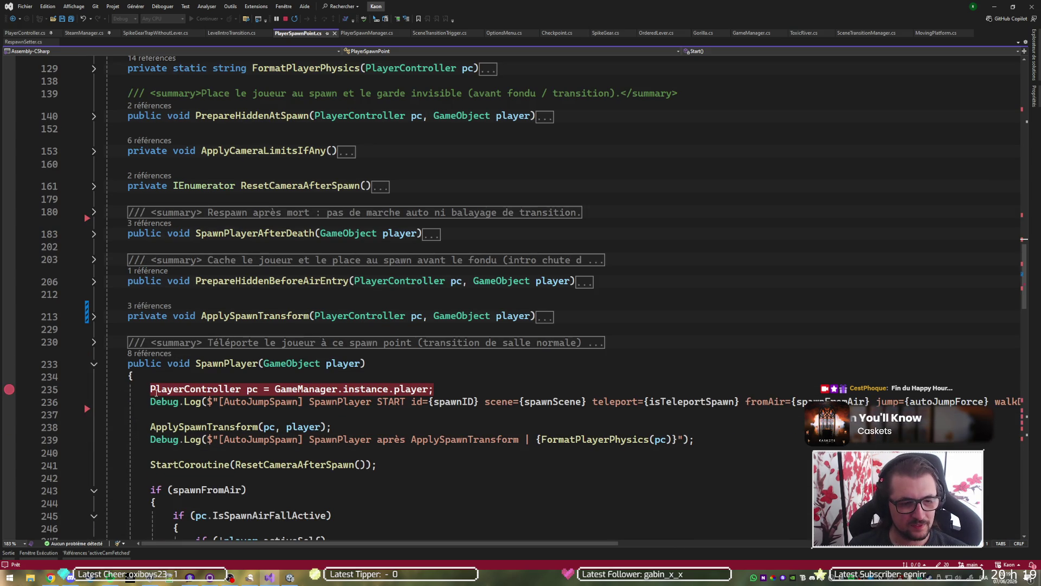
{"action": "left_click", "coordinate": [476, 389]}
{"action": "key", "text": "F9"}
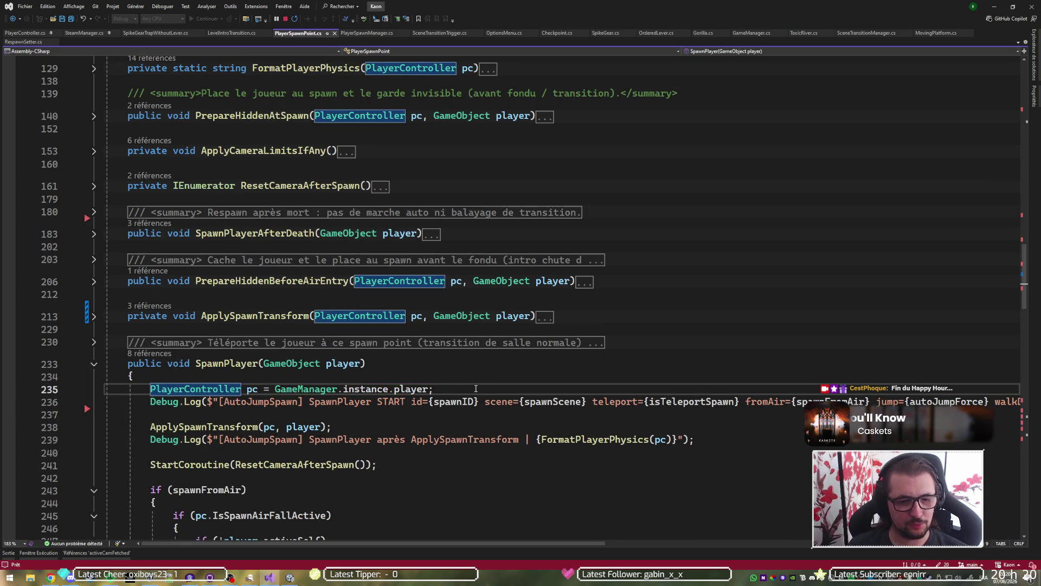
Insert 'pc.StopBlink();' on line 237, save, and return to Unity.
{"action": "key", "text": "Down"}
{"action": "key", "text": "Down"}
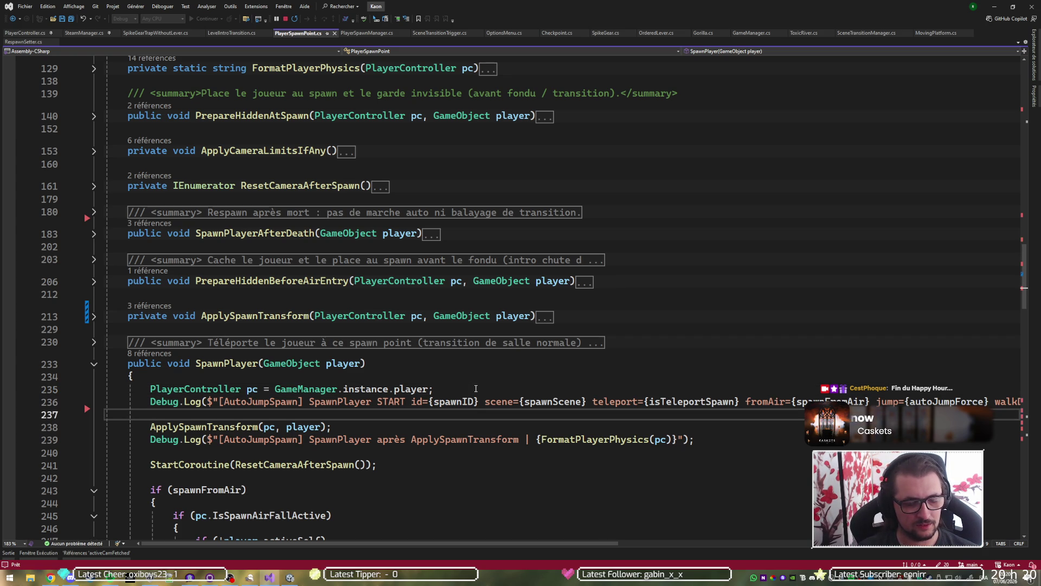
{"action": "key", "text": "Return"}
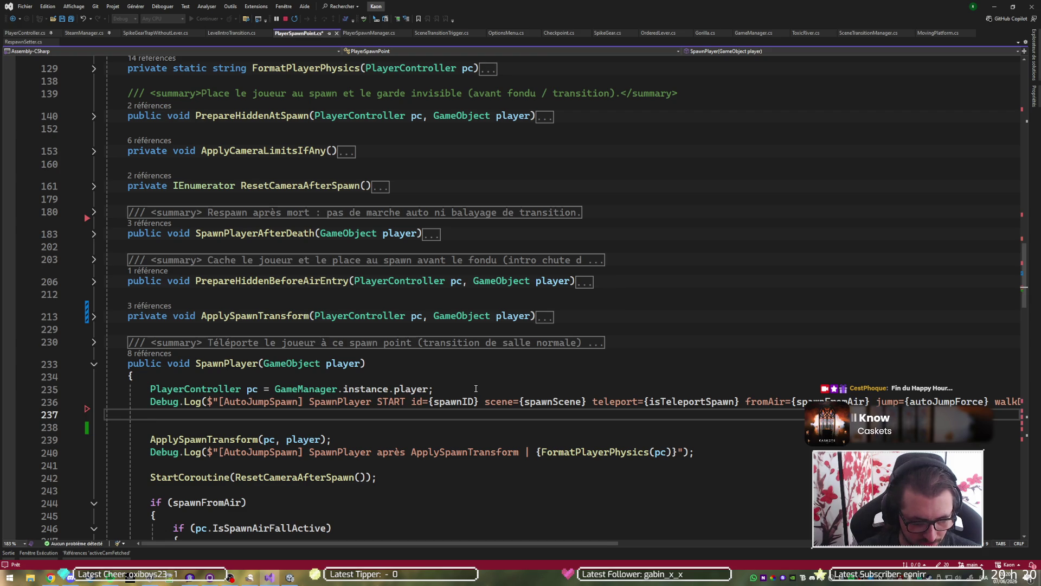
{"action": "type", "text": "pc.stop"}
{"action": "key", "text": "Down"}
{"action": "key", "text": "Tab"}
{"action": "type", "text": ";"}
{"action": "key", "text": "ctrl+s"}
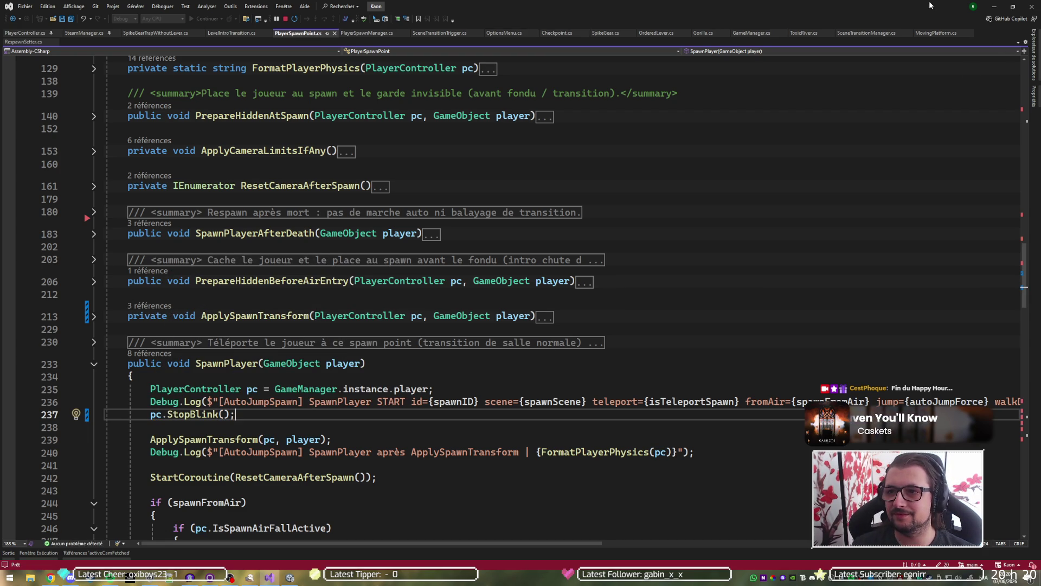
{"action": "left_click", "coordinate": [992, 6]}
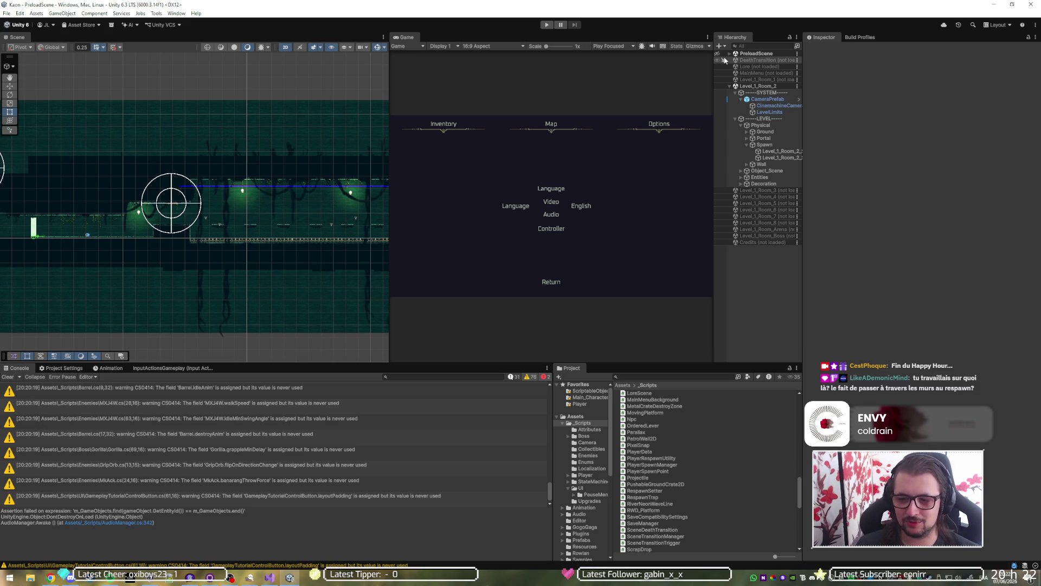
Enter Play mode to playtest PreloadScene with Level_1_Room_2 loaded.
{"action": "left_click", "coordinate": [547, 25]}
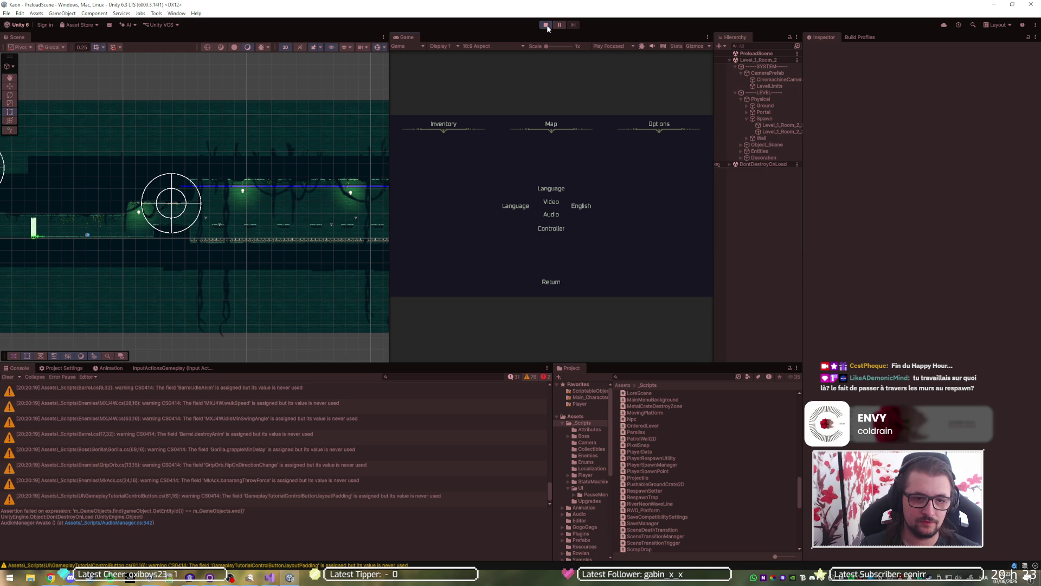
Stop the playtest, load Level_1_Room_5, unload Level_1_Room_2, and play again.
{"action": "key", "text": "d"}
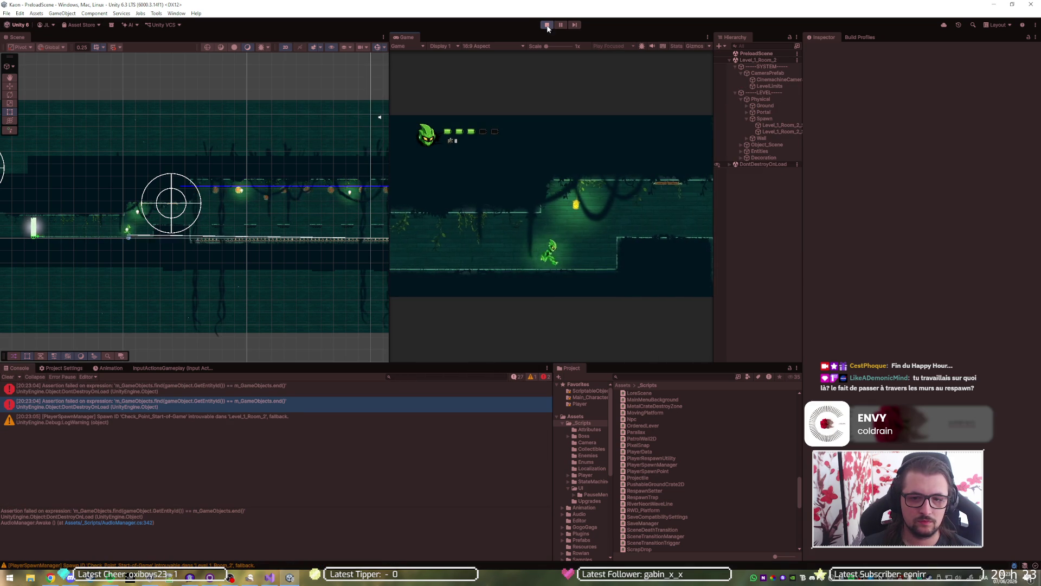
{"action": "left_click", "coordinate": [547, 25]}
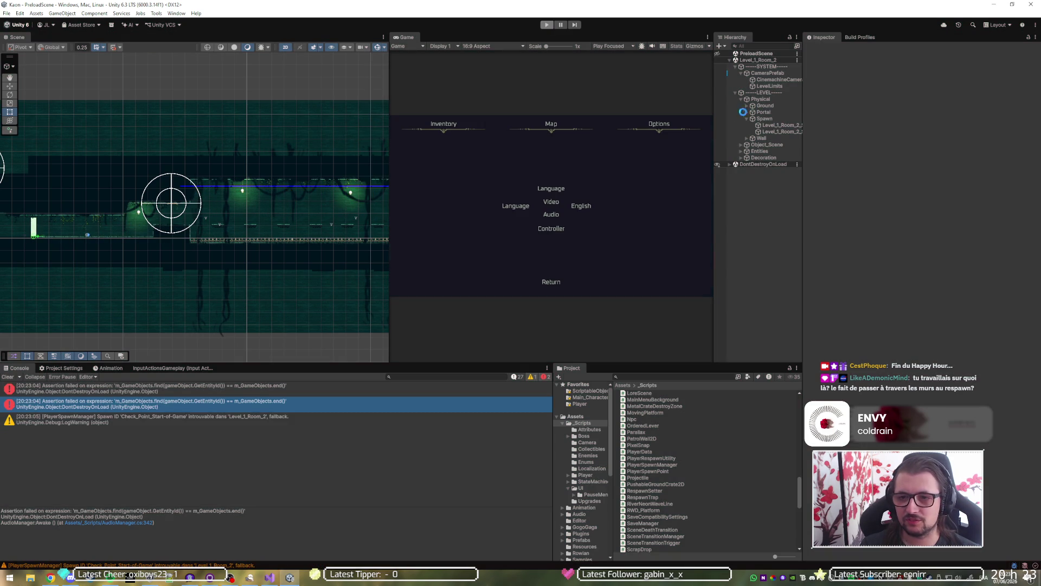
{"action": "right_click", "coordinate": [753, 203]}
{"action": "left_click", "coordinate": [760, 212]}
{"action": "right_click", "coordinate": [758, 88]}
{"action": "left_click", "coordinate": [768, 134]}
{"action": "left_click", "coordinate": [547, 24]}
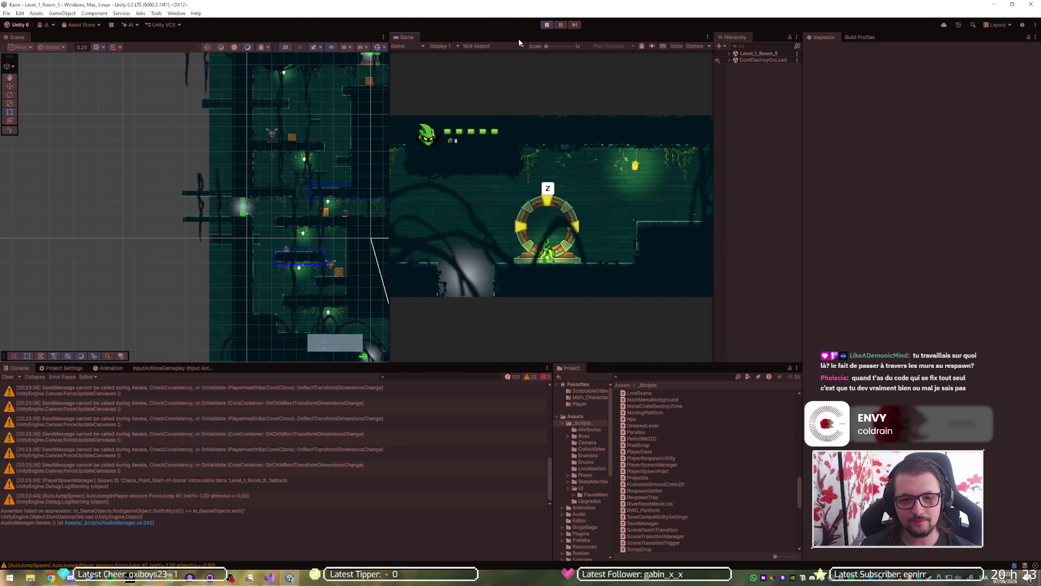
Open and close the in-game map and walk the player between the terminal and portal ring.
{"action": "key", "text": "z"}
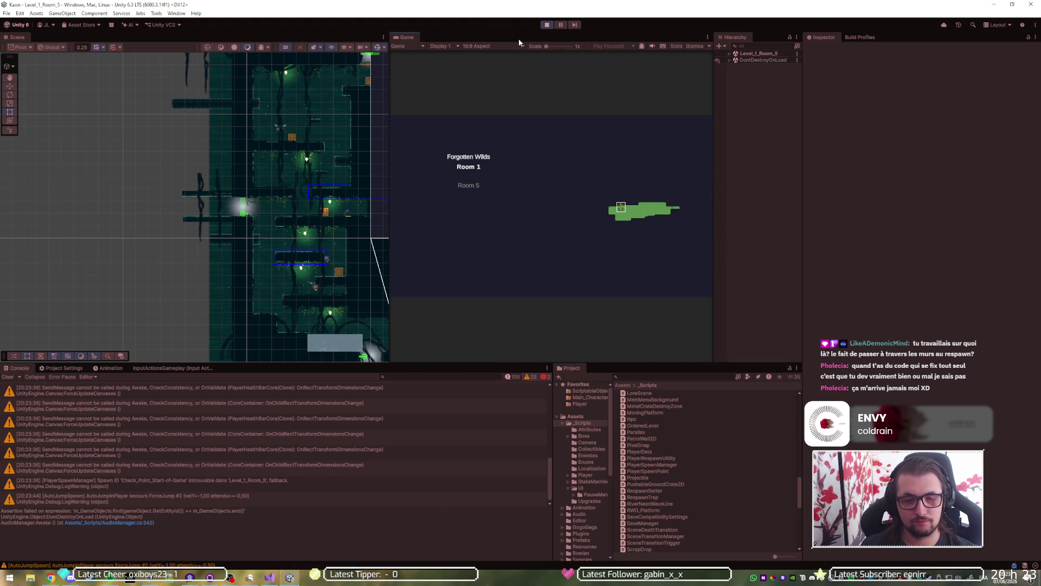
{"action": "key", "text": "Escape"}
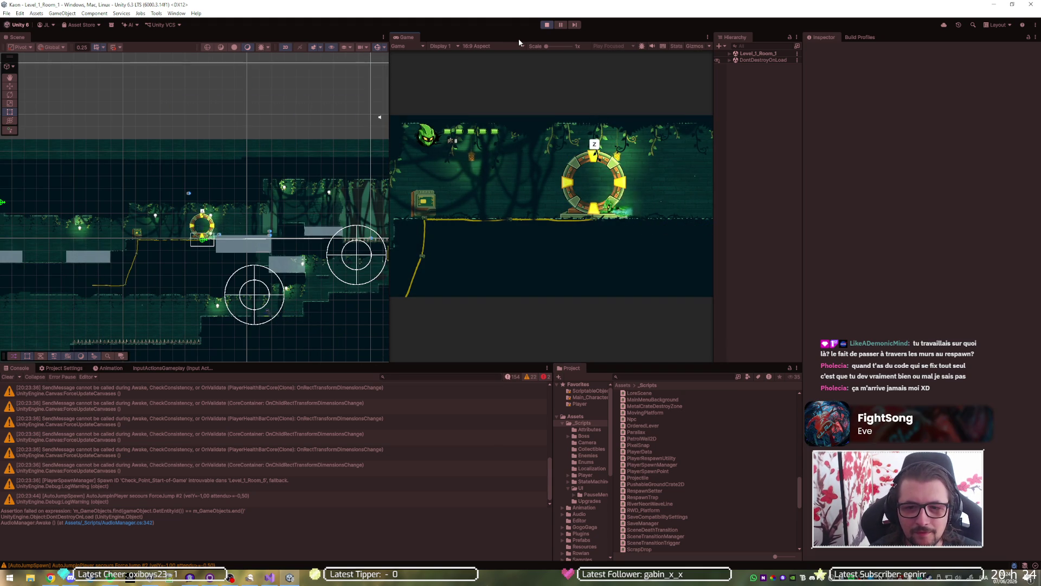
{"action": "key", "text": "d"}
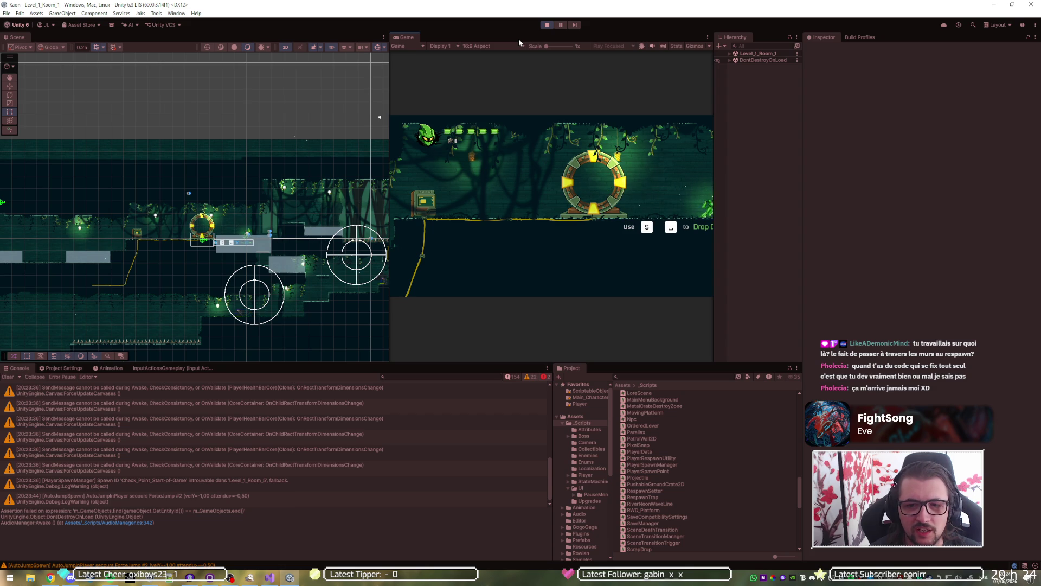
{"action": "key", "text": "a"}
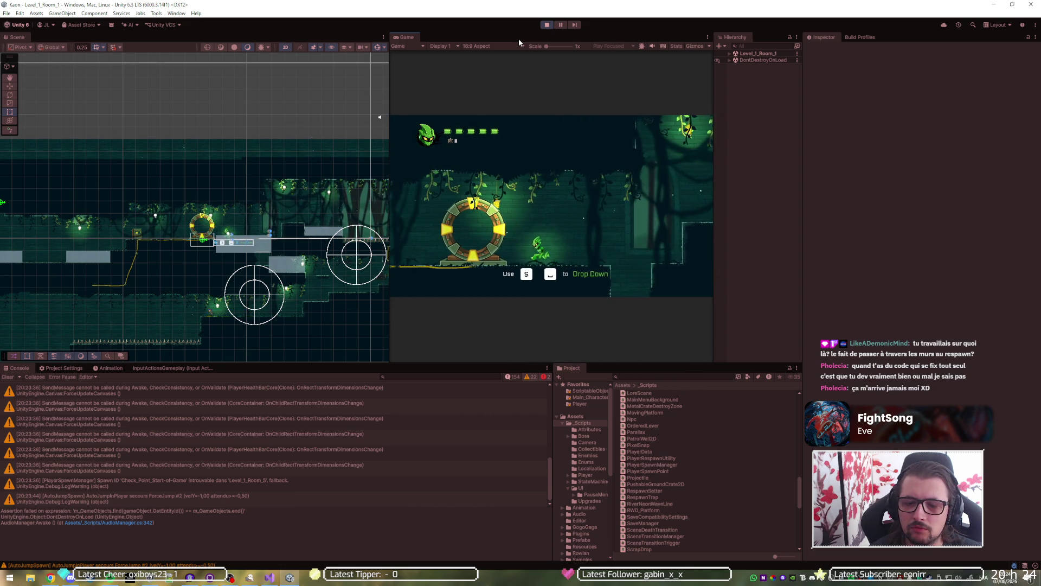
{"action": "key", "text": "a"}
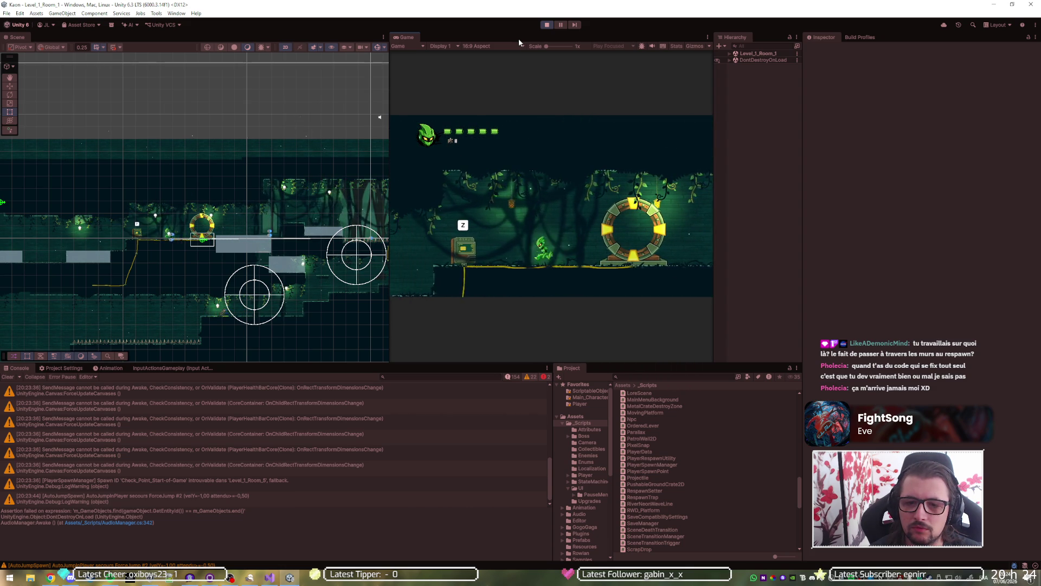
{"action": "key", "text": "d"}
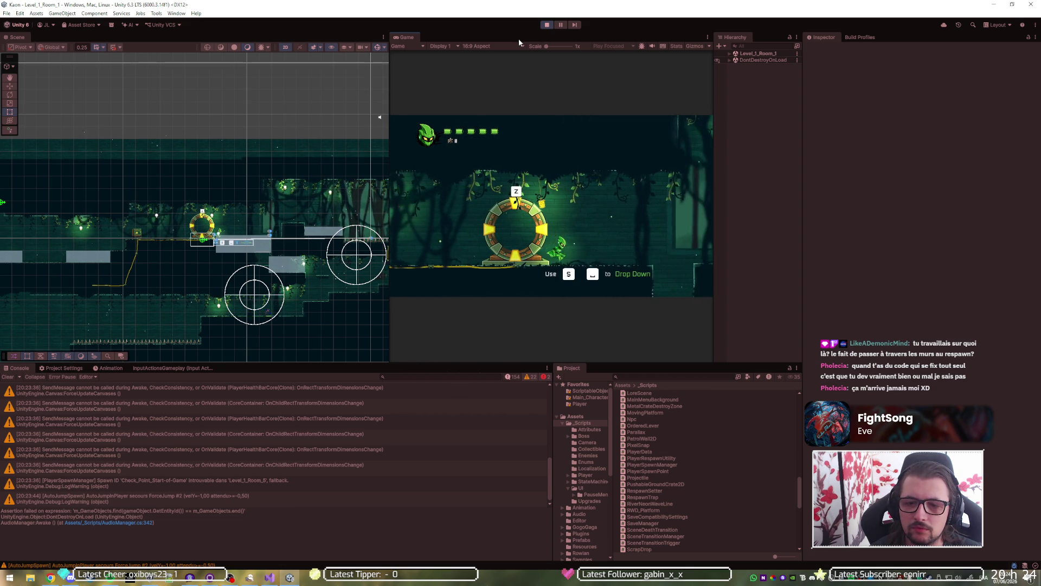
{"action": "key", "text": "d"}
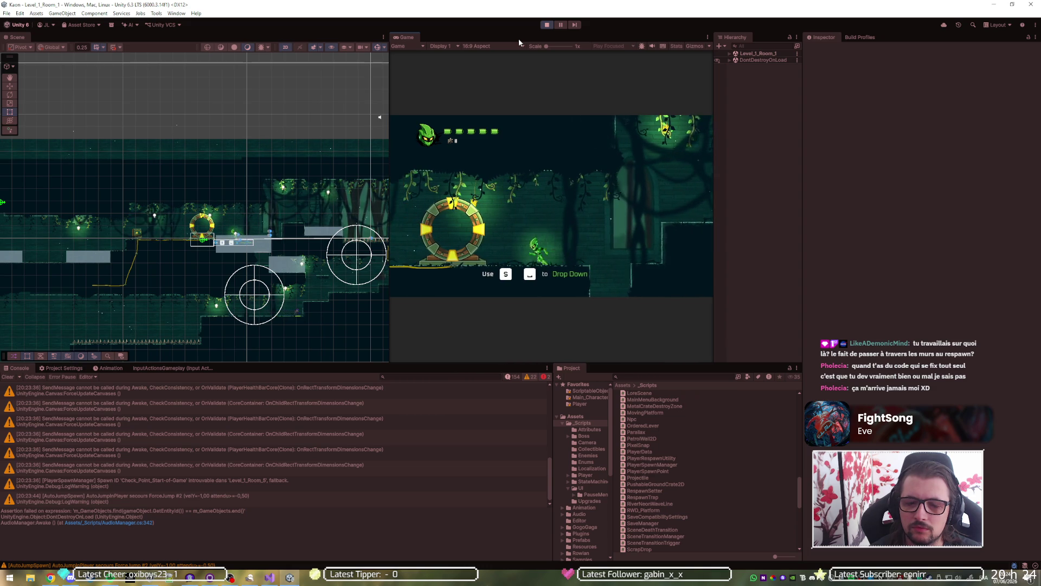
{"action": "key", "text": "a"}
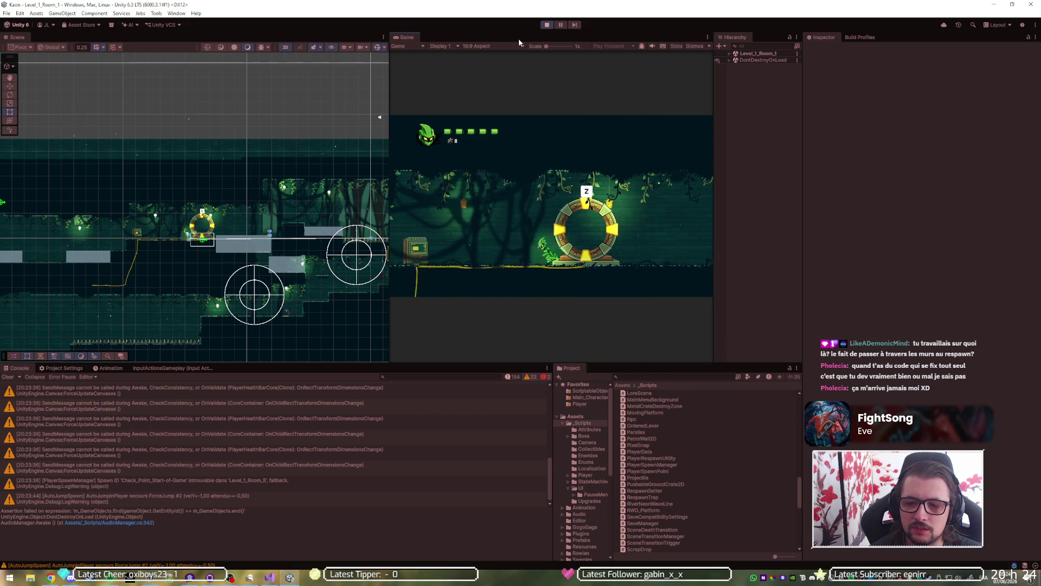
{"action": "key", "text": "d"}
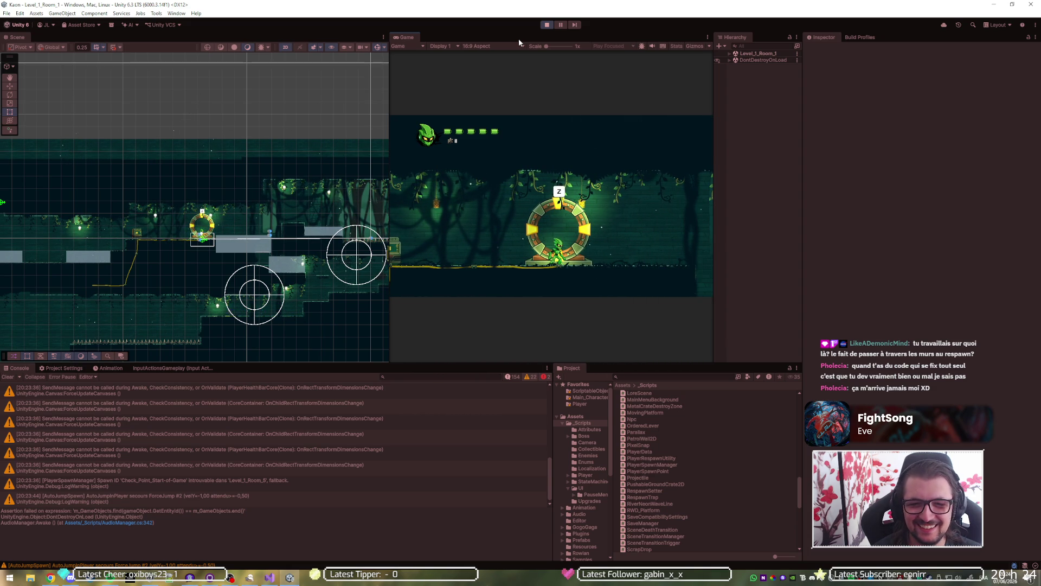
{"action": "key", "text": "z"}
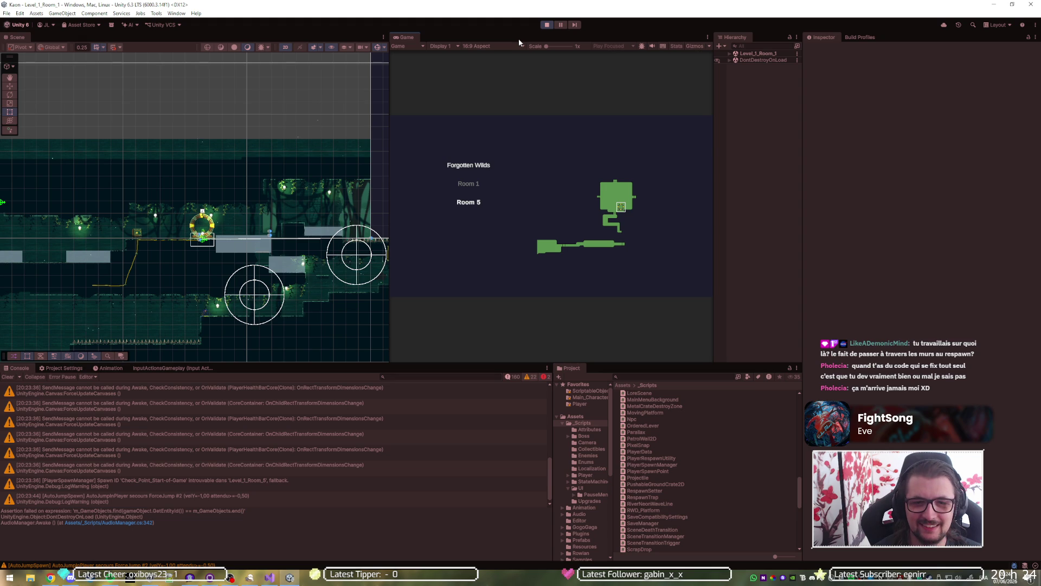
{"action": "key", "text": "z"}
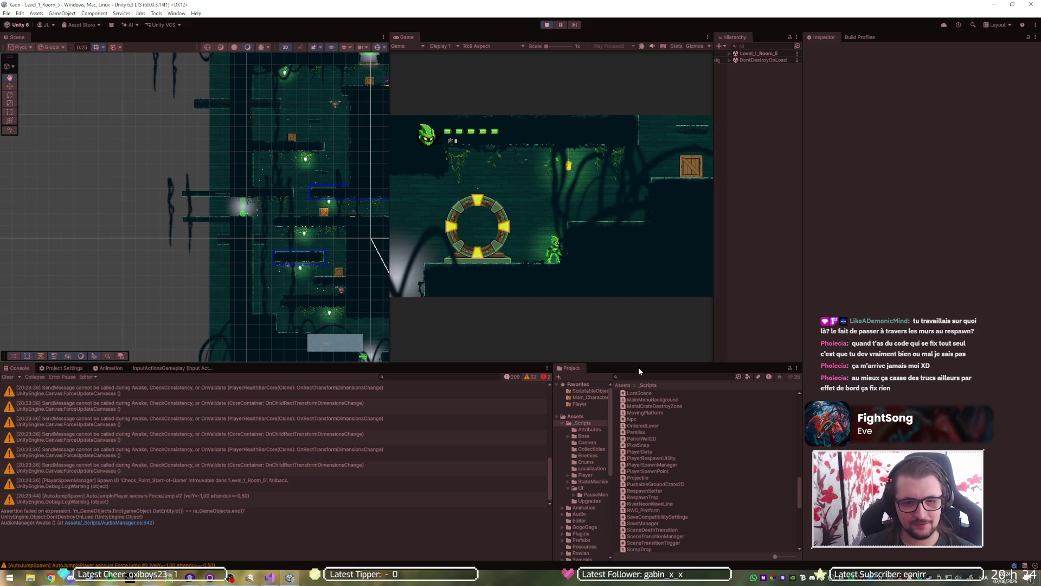
Walk the player left into the portal ring and enter it to travel.
{"action": "left_click", "coordinate": [565, 260]}
{"action": "key", "text": "q"}
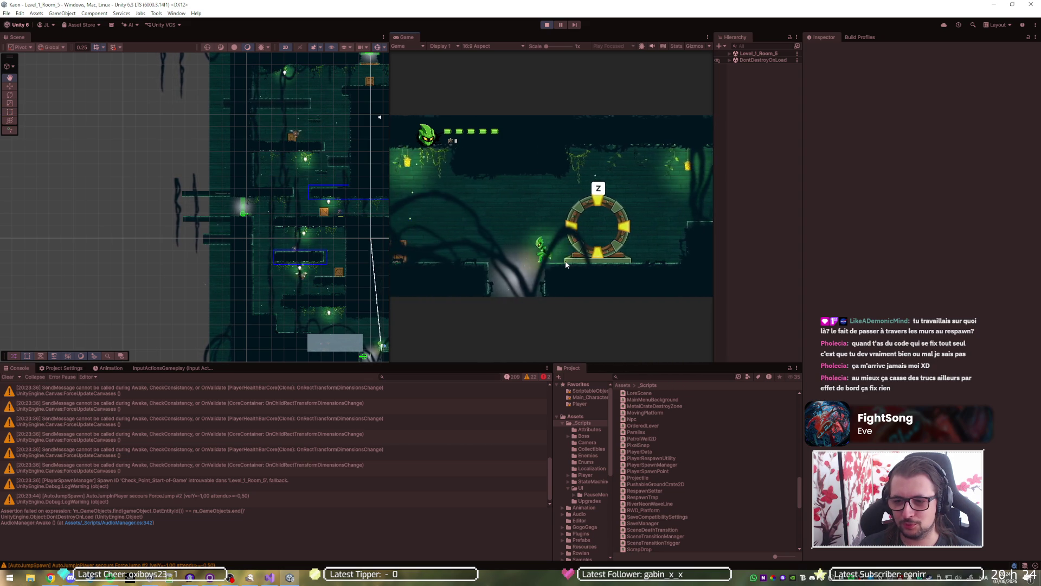
{"action": "key", "text": "z"}
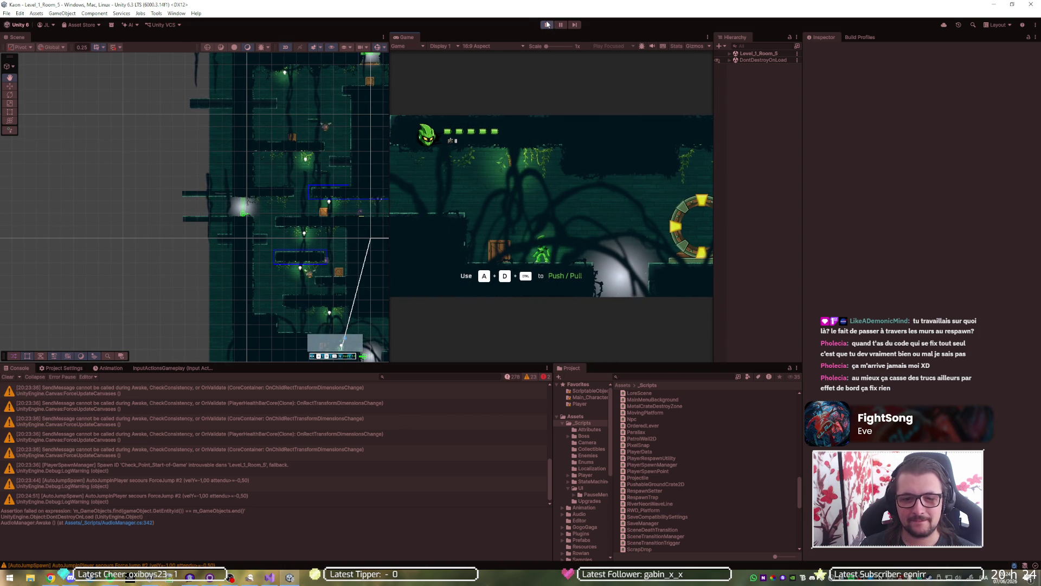
Stop the playtest and open the first assertion error's stack trace in PauseMenu.cs.
{"action": "left_click", "coordinate": [548, 24]}
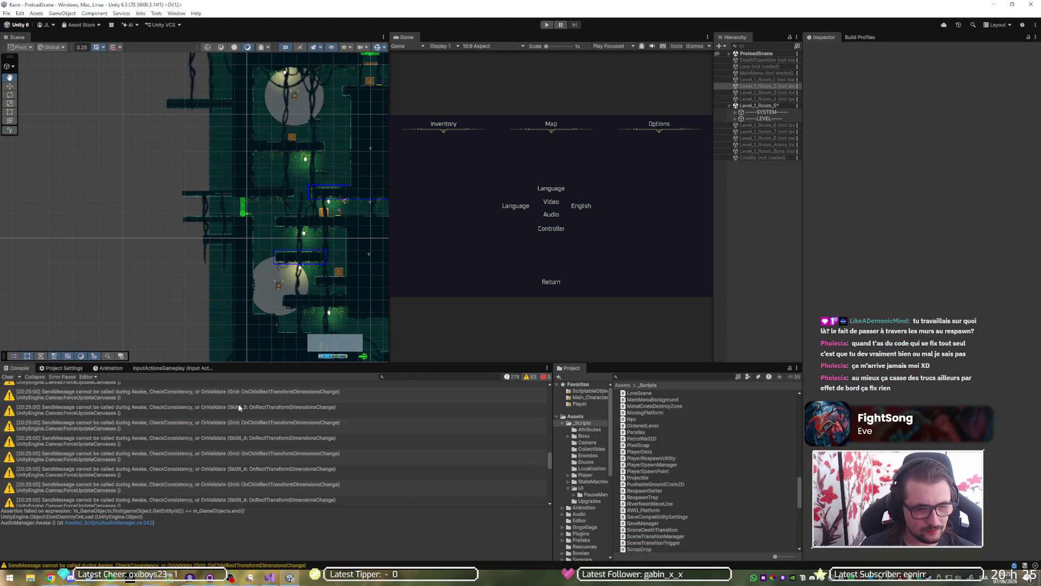
{"action": "scroll", "coordinate": [239, 406], "scroll_direction": "up", "scroll_amount": 10}
{"action": "left_click", "coordinate": [241, 408]}
{"action": "left_click", "coordinate": [253, 389]}
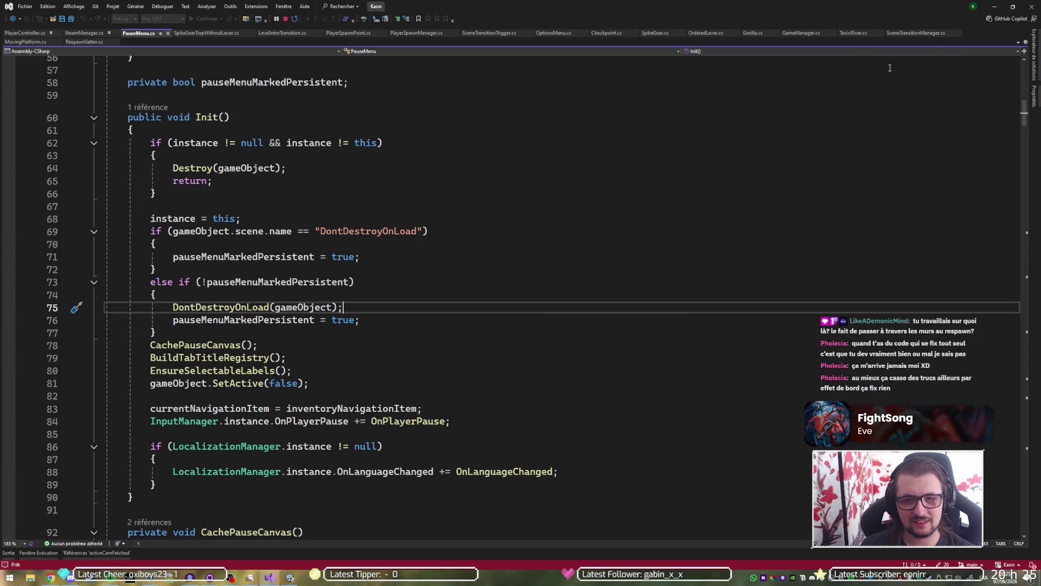
Leave PauseMenu.cs Init() at line 75 and return to the Unity editor.
{"action": "left_click", "coordinate": [994, 6]}
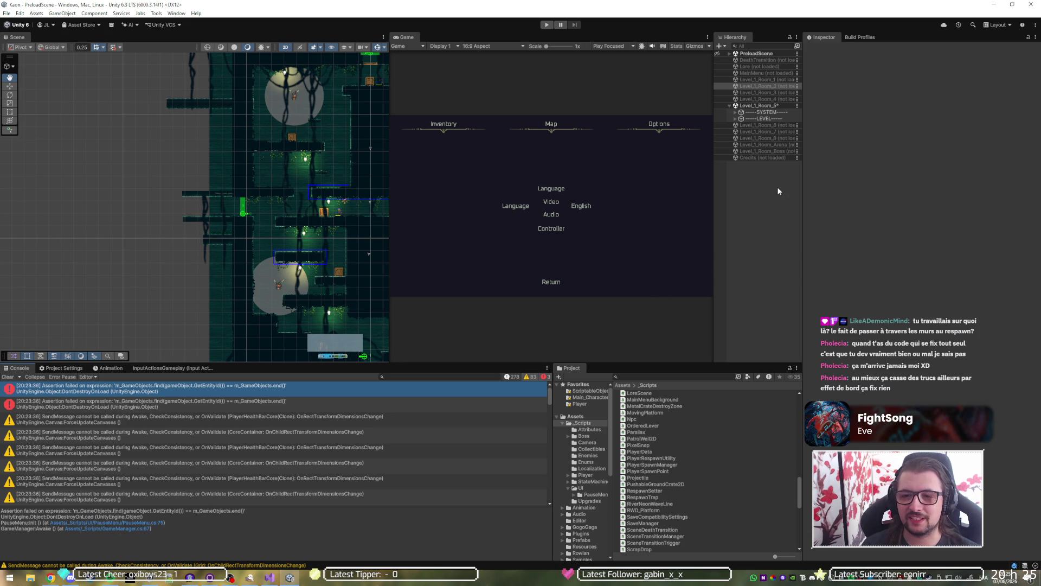
Unload Level_1_Room_5 from the Hierarchy, answer the save prompt, and expand PreloadScene.
{"action": "right_click", "coordinate": [770, 106]}
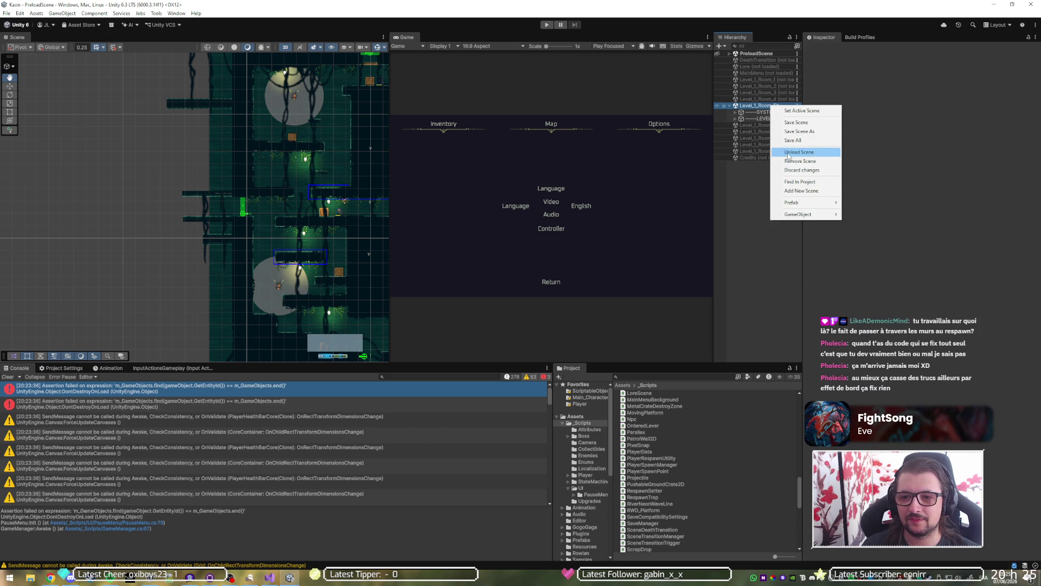
{"action": "left_click", "coordinate": [789, 153]}
{"action": "left_click", "coordinate": [532, 308]}
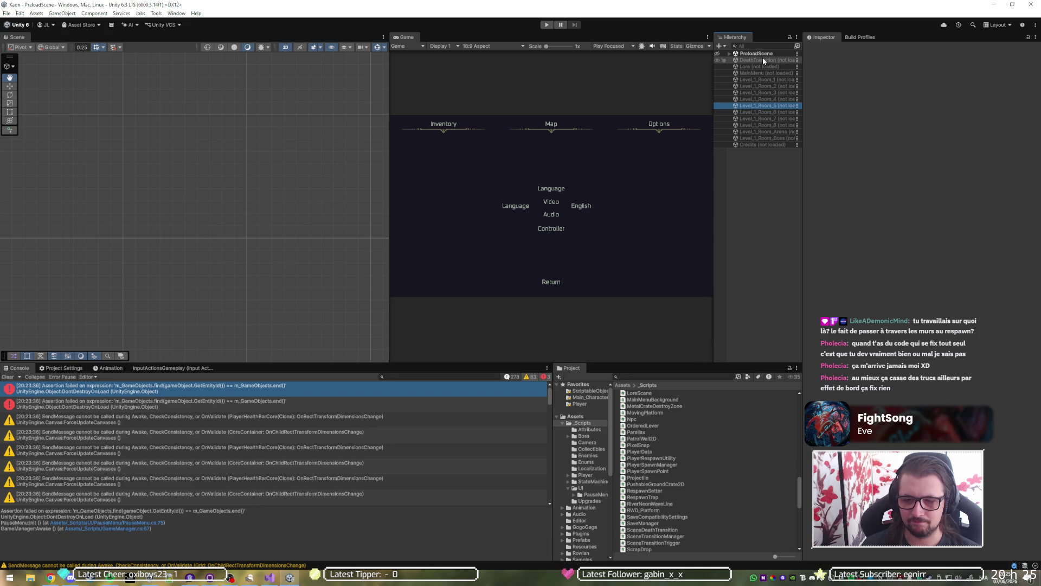
{"action": "left_click", "coordinate": [730, 54]}
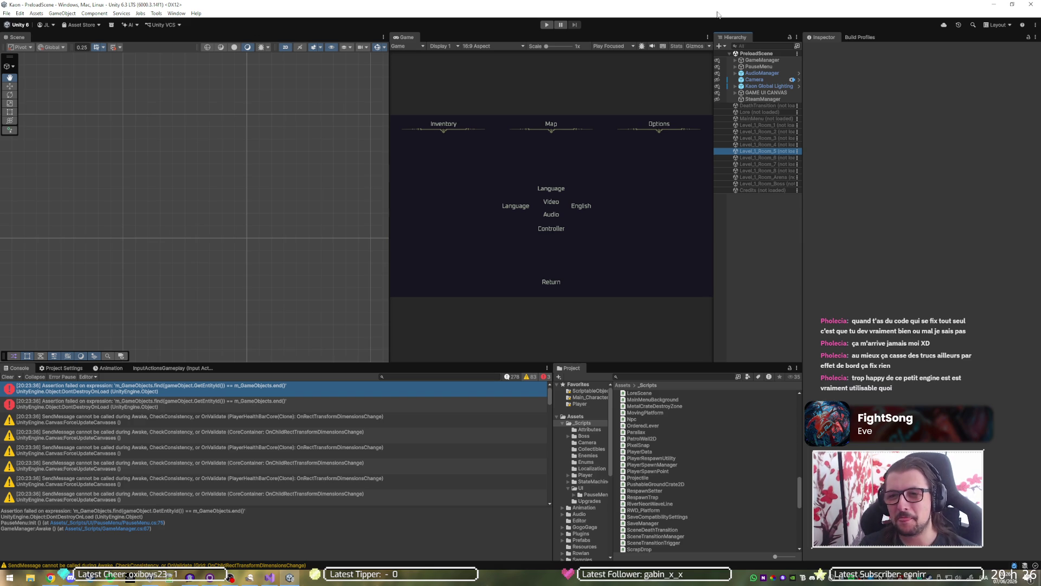
Drag the TransitionCanvas prefab into PreloadScene, save, and hide it in the Scene view.
{"action": "left_click", "coordinate": [772, 92]}
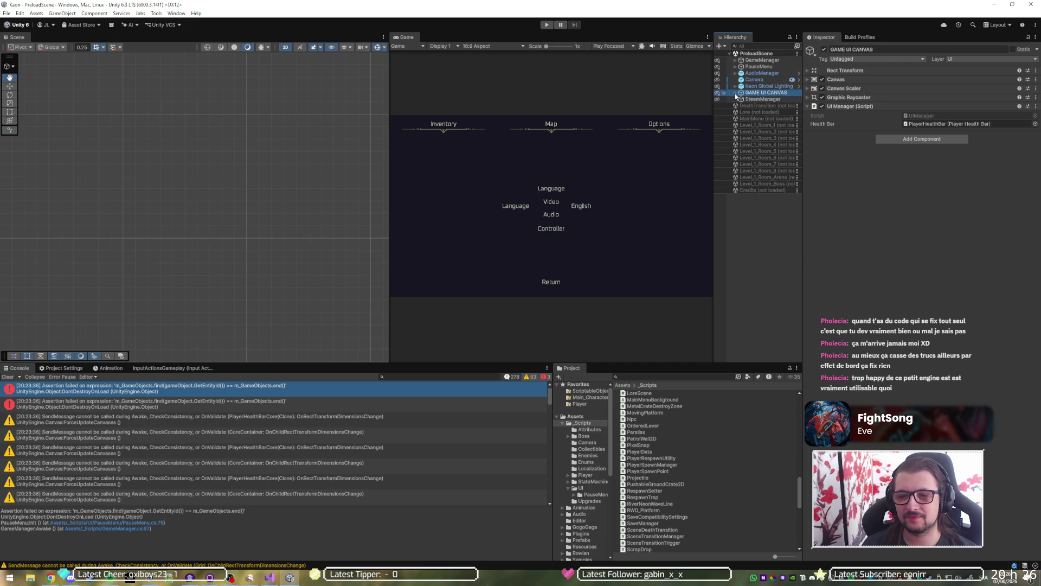
{"action": "left_click", "coordinate": [632, 376]}
{"action": "type", "text": "transition"}
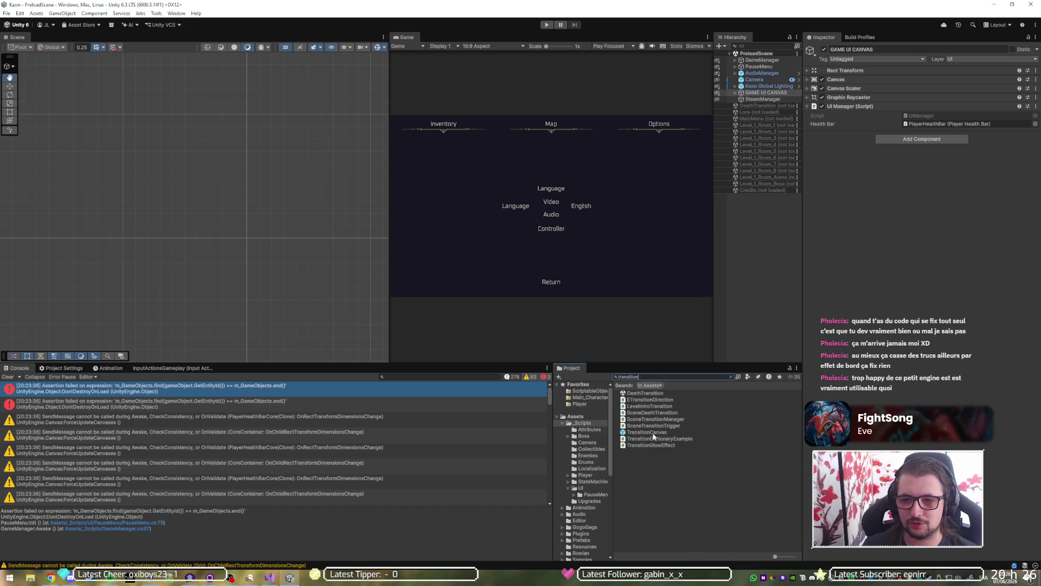
{"action": "mouse_move", "coordinate": [648, 432]}
{"action": "left_mouse_down"}
{"action": "mouse_move", "coordinate": [762, 294]}
{"action": "mouse_move", "coordinate": [793, 109]}
{"action": "mouse_move", "coordinate": [759, 93]}
{"action": "mouse_move", "coordinate": [767, 98]}
{"action": "left_mouse_up"}
{"action": "key", "text": "ctrl+s"}
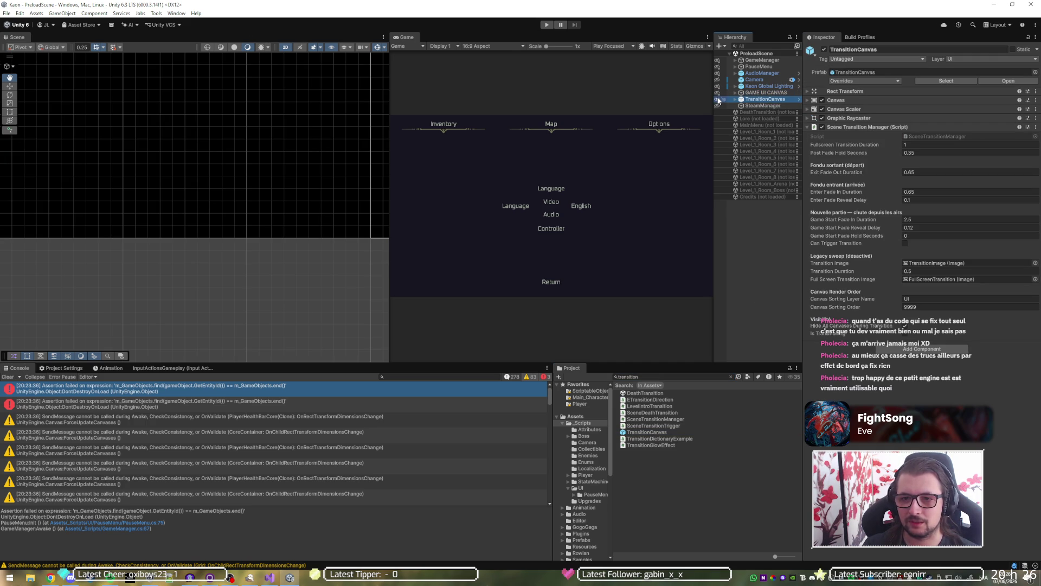
{"action": "left_click", "coordinate": [718, 99]}
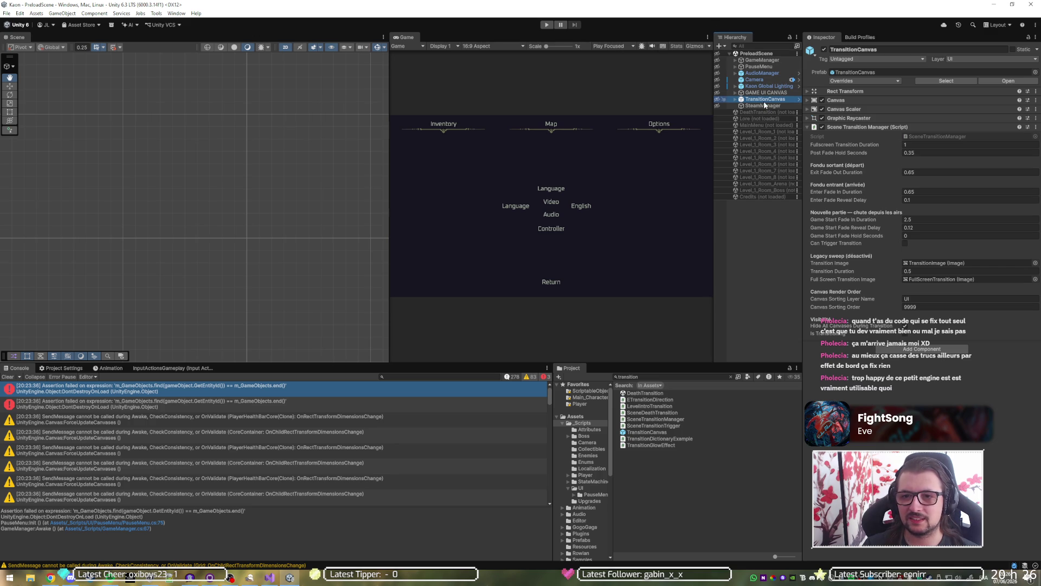
Inspect GameManager's components, then show all PreloadScene objects with TransitionCanvas hidden again.
{"action": "left_click", "coordinate": [766, 61]}
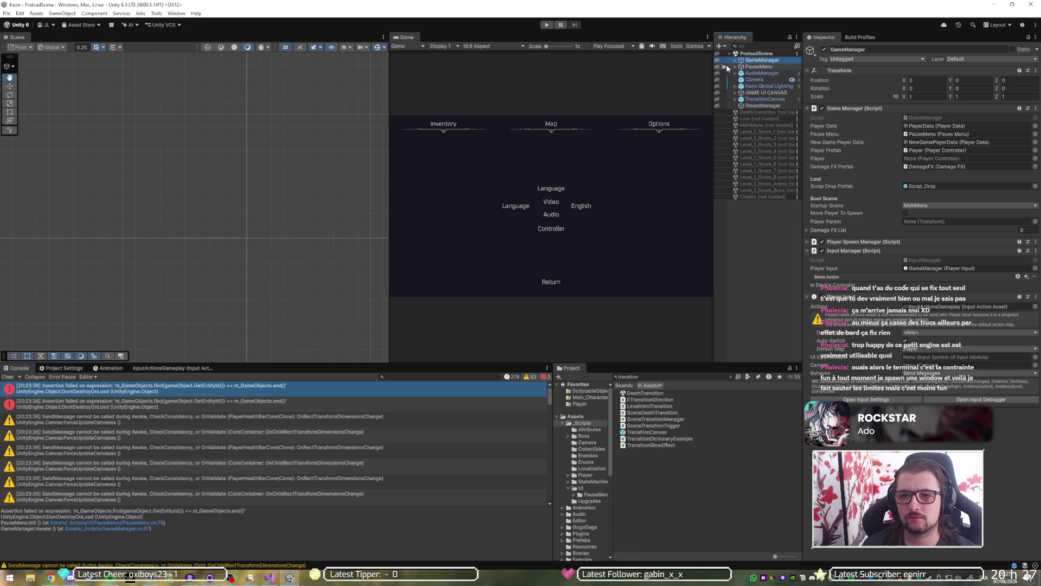
{"action": "left_click", "coordinate": [716, 54]}
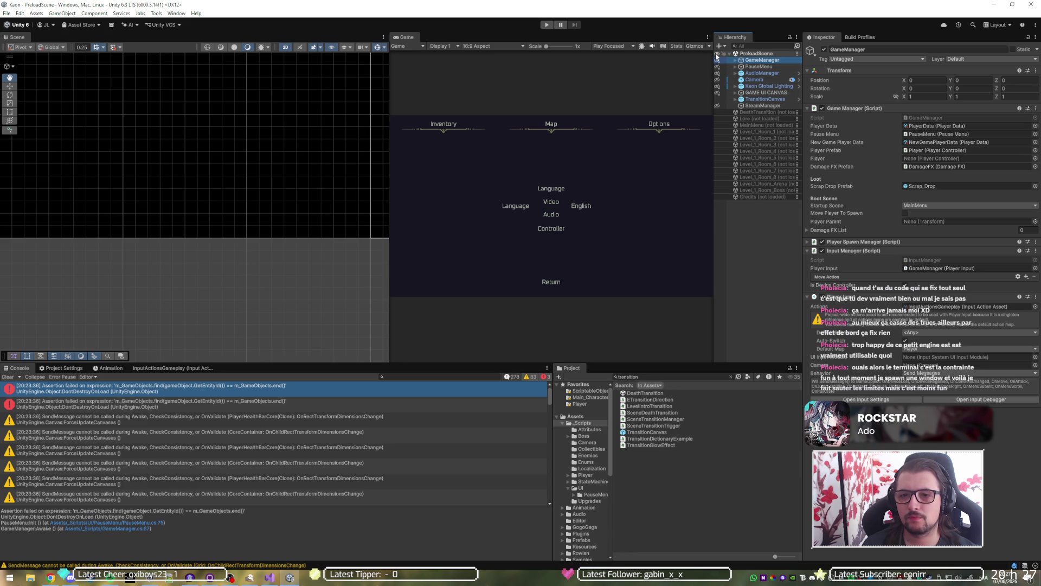
{"action": "left_click", "coordinate": [717, 99]}
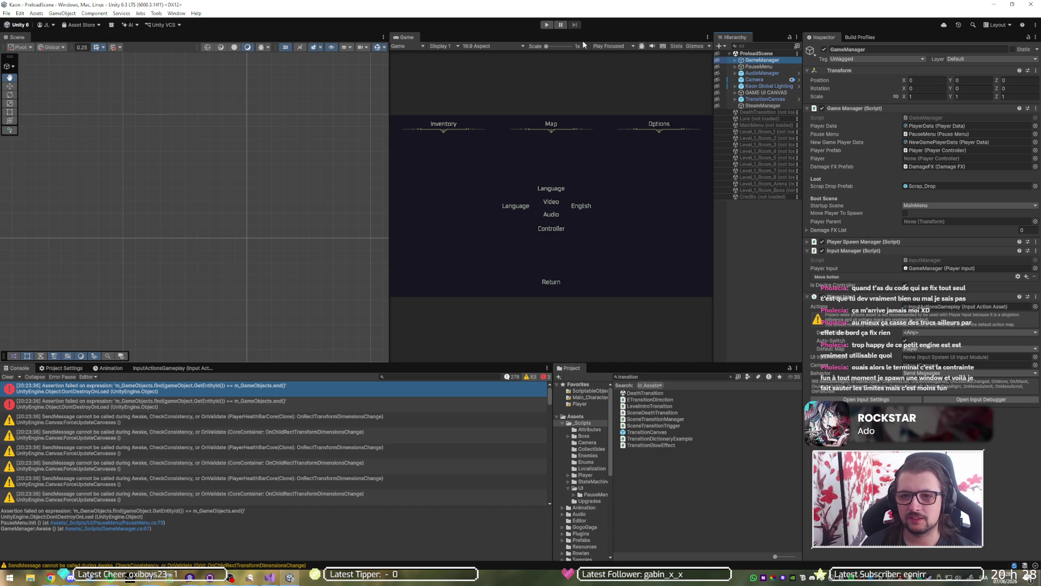
Load MainMenu alongside PreloadScene and play until the Kaon title screen appears, then stop.
{"action": "right_click", "coordinate": [772, 125]}
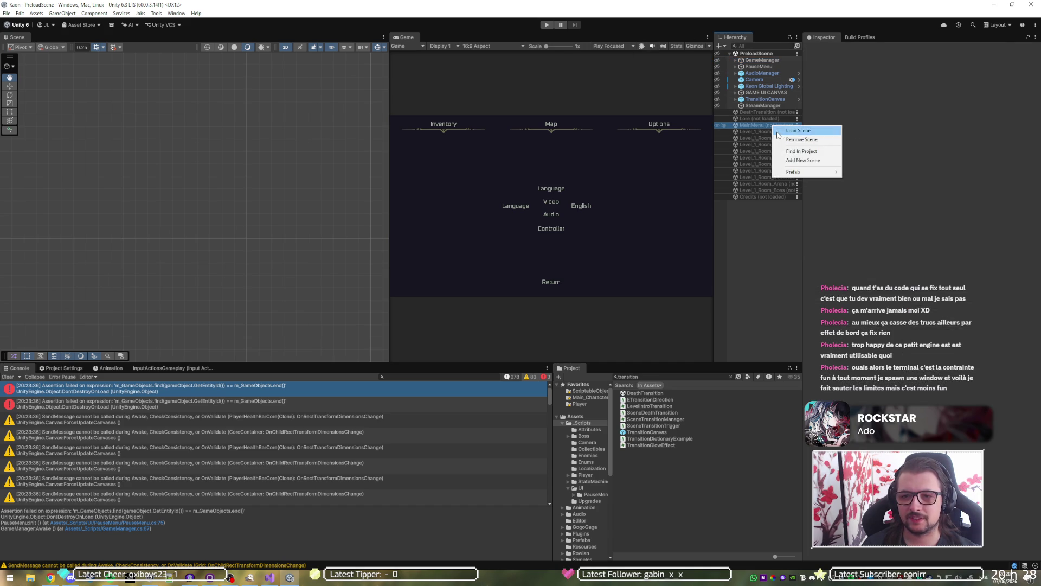
{"action": "left_click", "coordinate": [777, 132]}
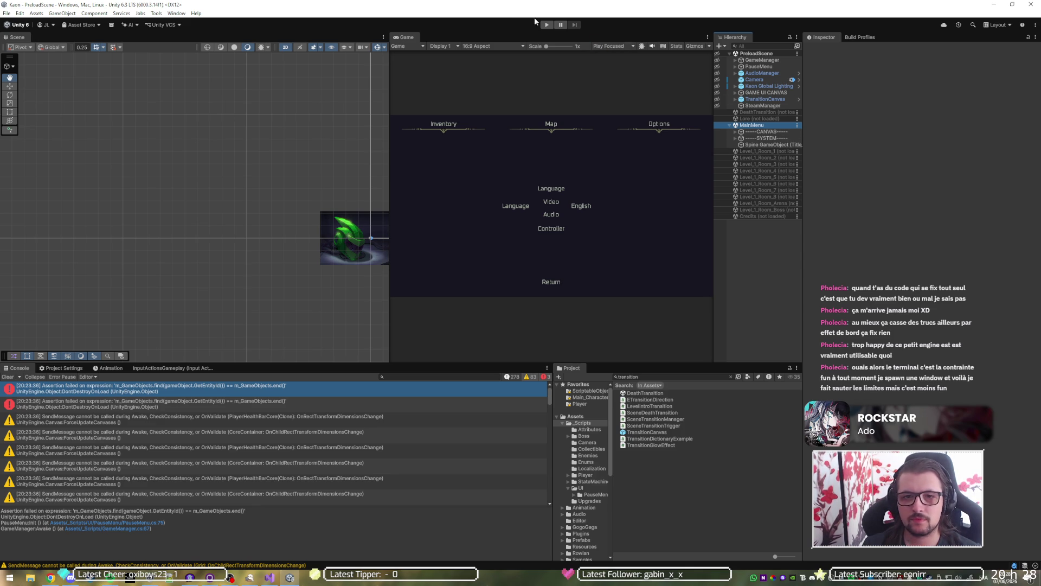
{"action": "left_click", "coordinate": [547, 24]}
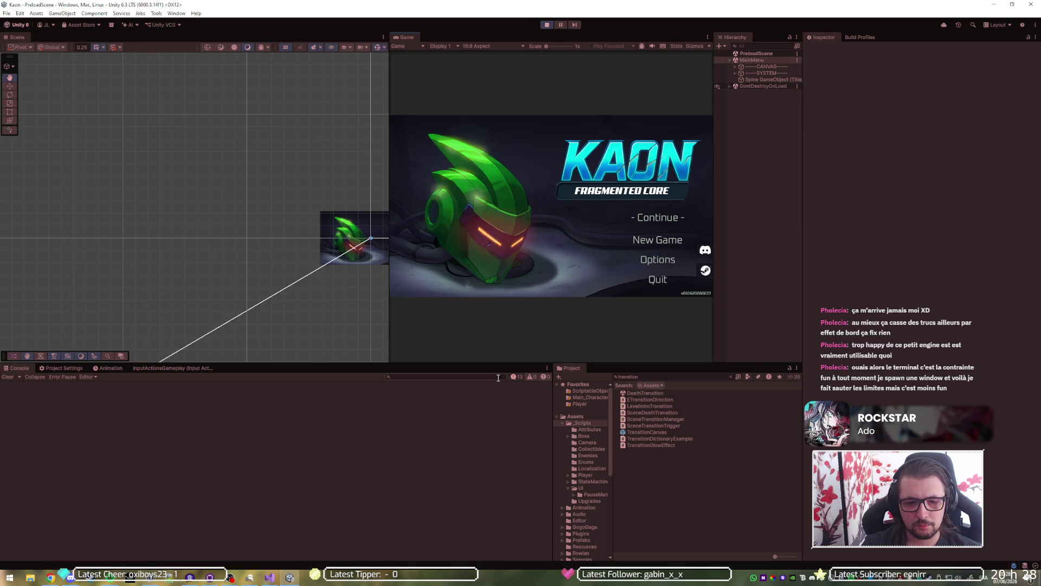
{"action": "left_click", "coordinate": [518, 376]}
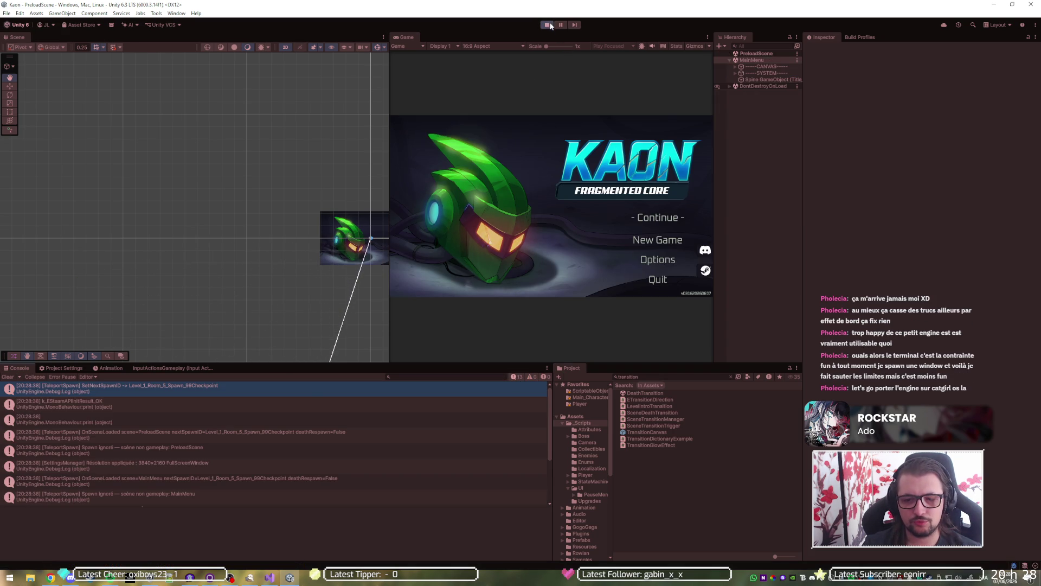
Restart play, Continue into Level_1_Room_5, walk right and back onto the portal, then stop.
{"action": "left_click", "coordinate": [549, 25]}
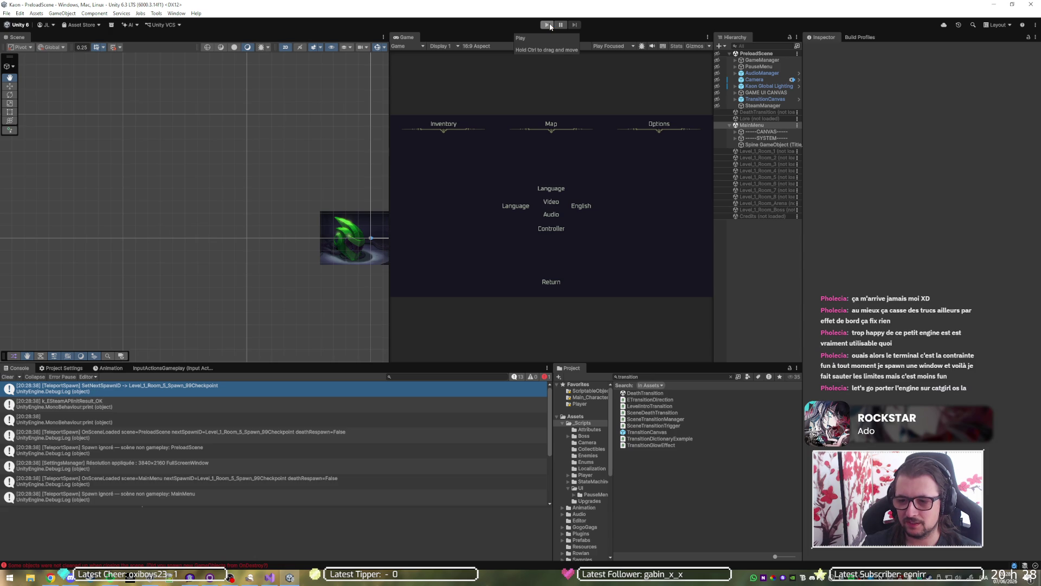
{"action": "left_click", "coordinate": [549, 25]}
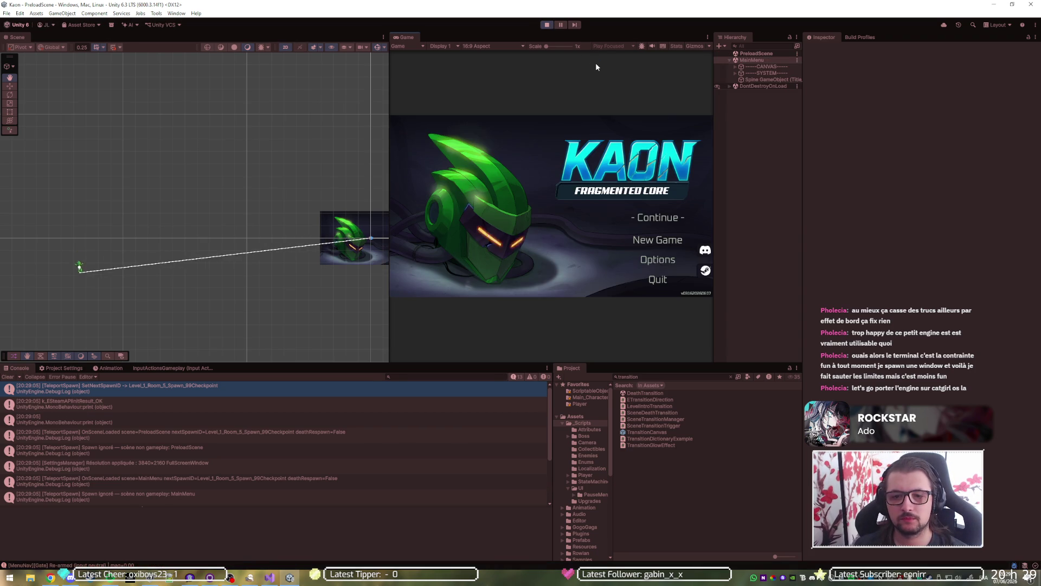
{"action": "key", "text": "Return"}
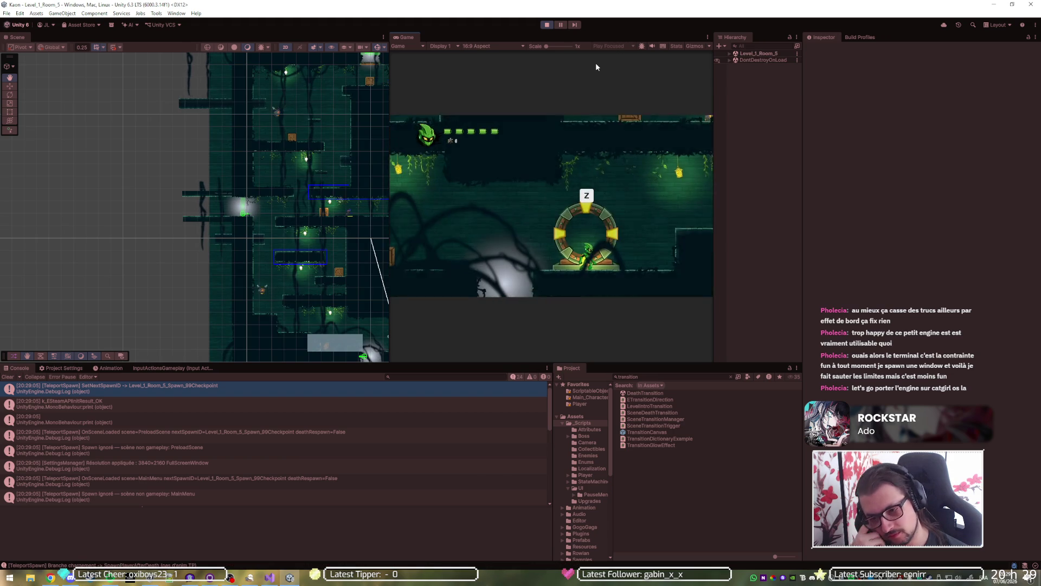
{"action": "key", "text": "Right"}
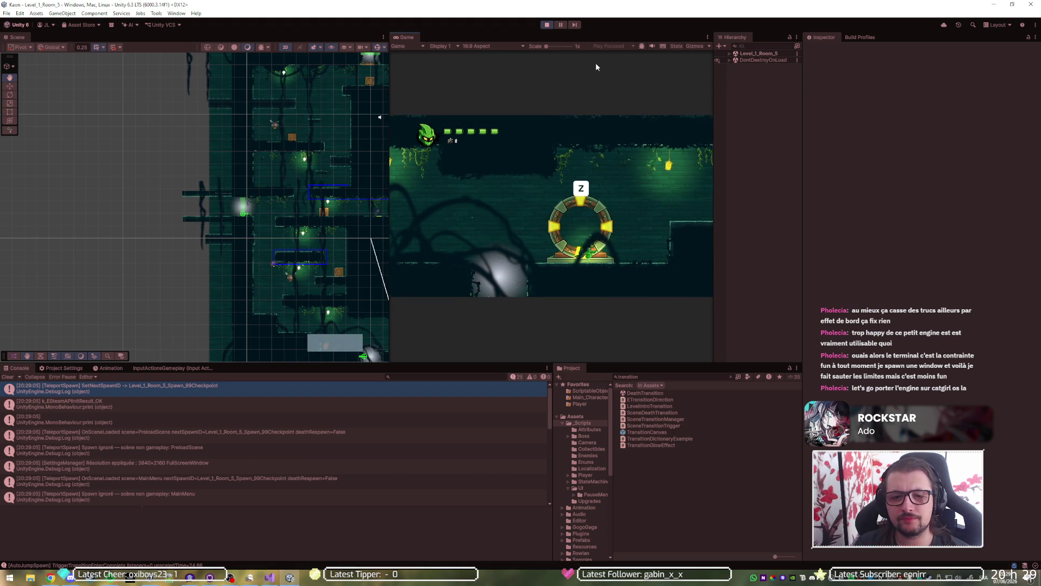
{"action": "key", "text": "Left"}
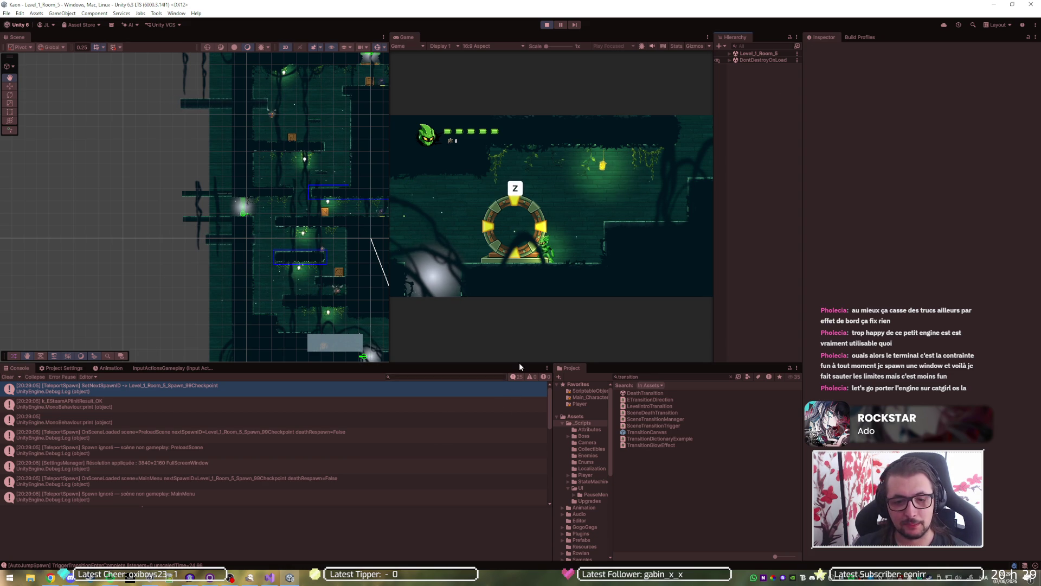
{"action": "left_click", "coordinate": [547, 25]}
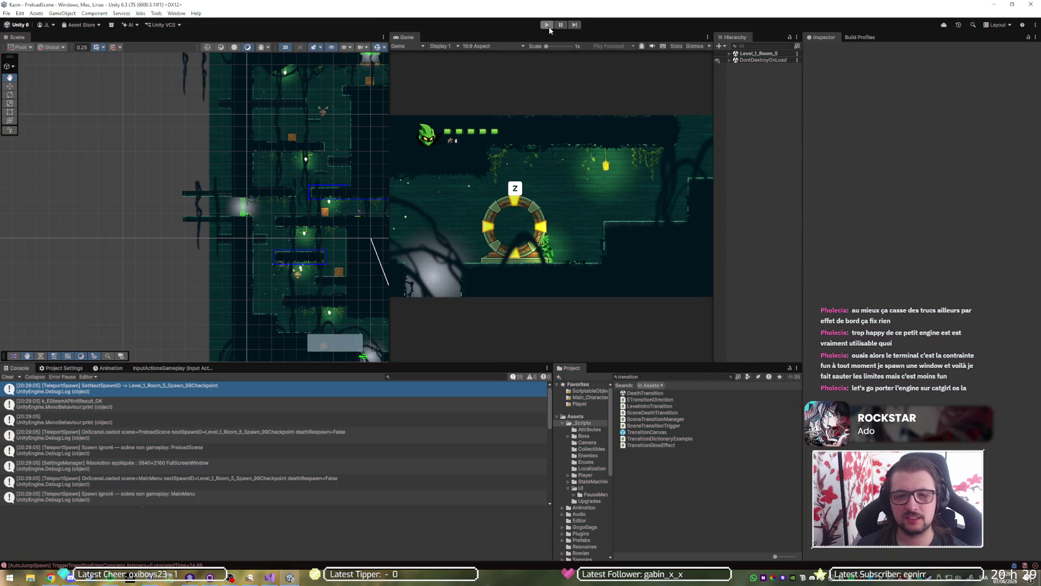
{"action": "left_click", "coordinate": [548, 25]}
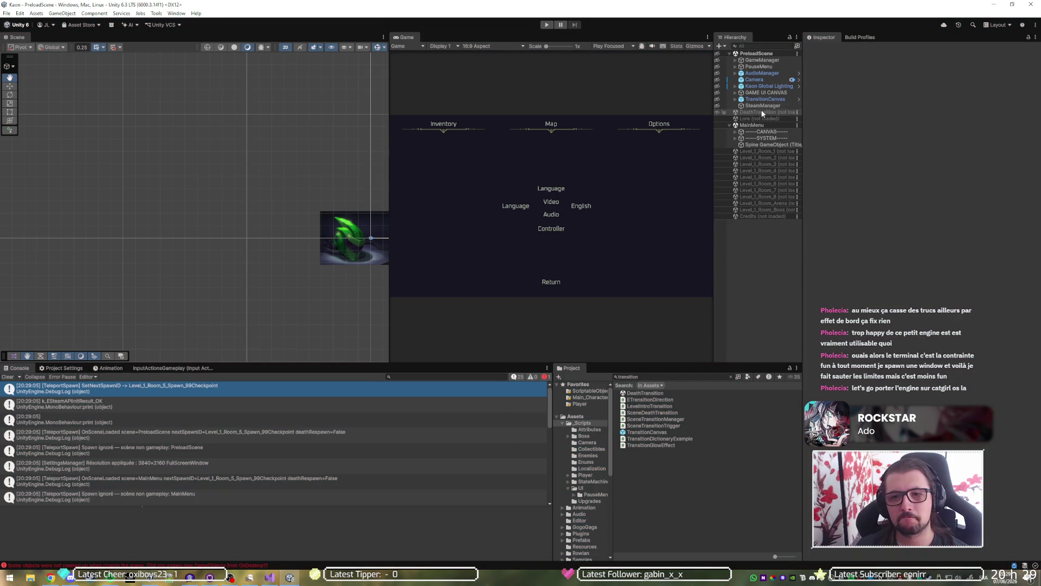
Replace MainMenu with Level_1_Room_3, playtest it with Console info messages hidden, then stop.
{"action": "right_click", "coordinate": [745, 129]}
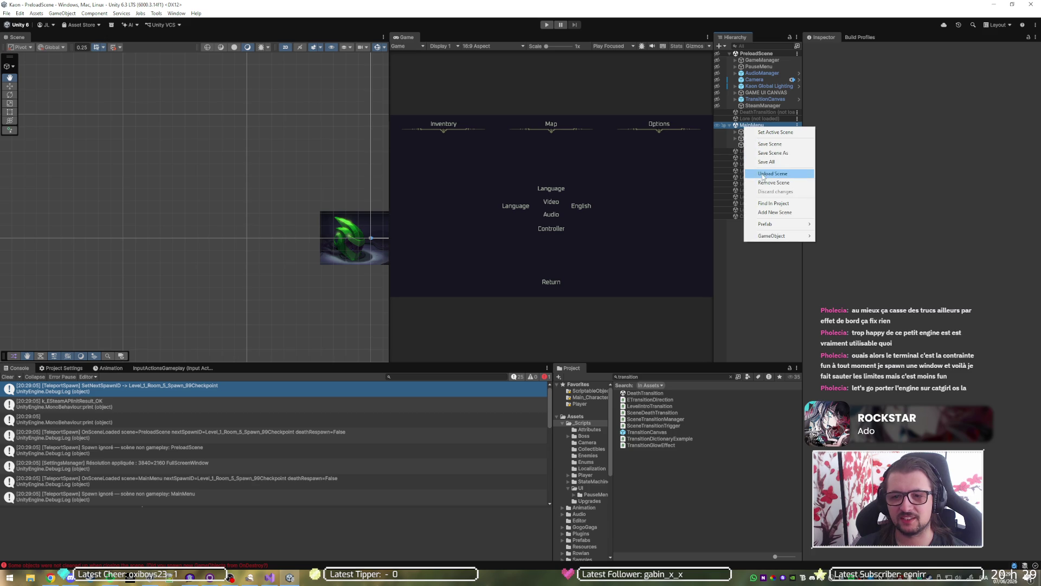
{"action": "left_click", "coordinate": [765, 177]}
{"action": "right_click", "coordinate": [758, 145]}
{"action": "left_click", "coordinate": [777, 193]}
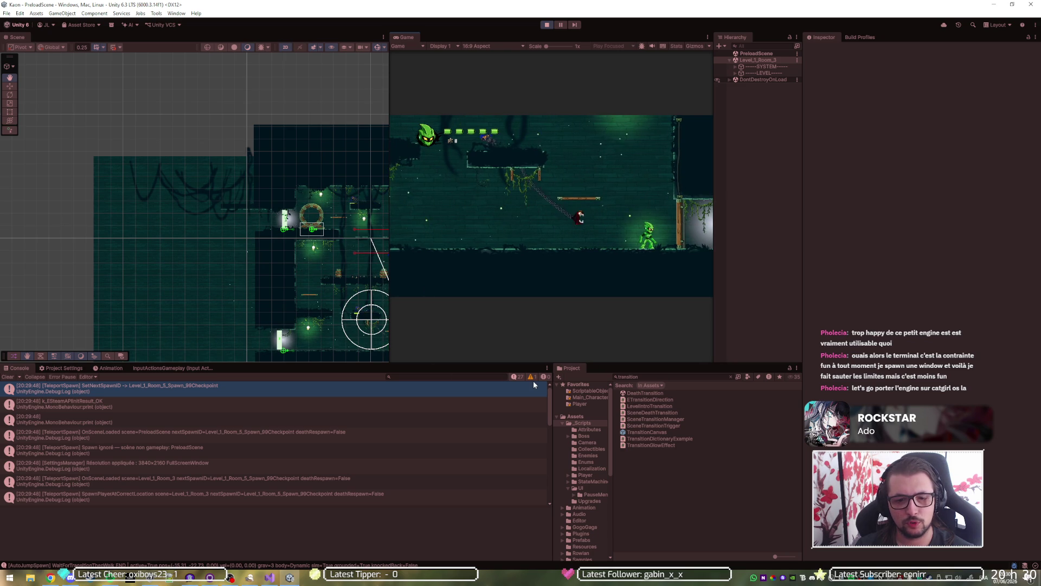
{"action": "left_click", "coordinate": [519, 377]}
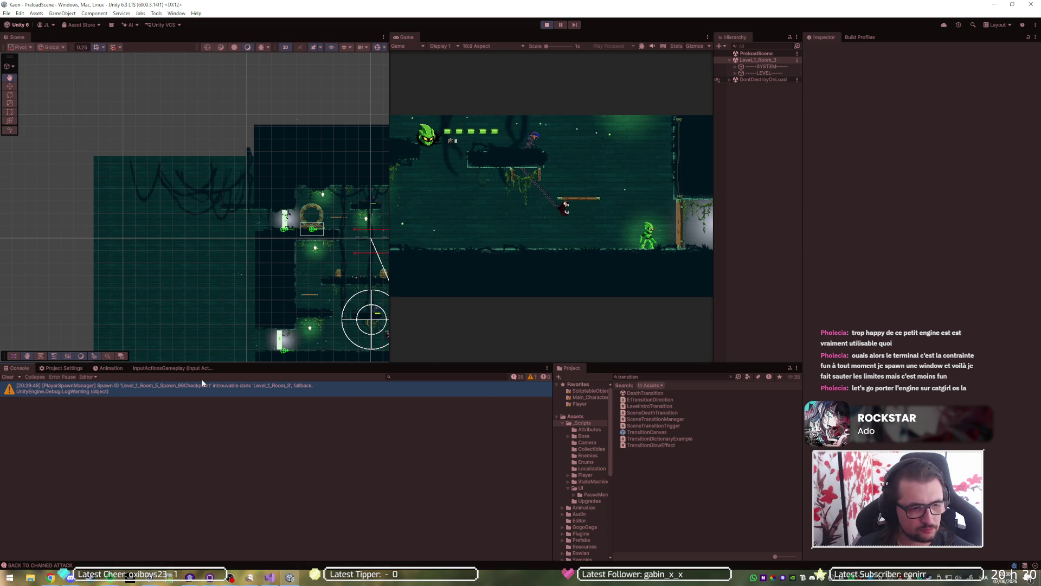
{"action": "left_click", "coordinate": [548, 24]}
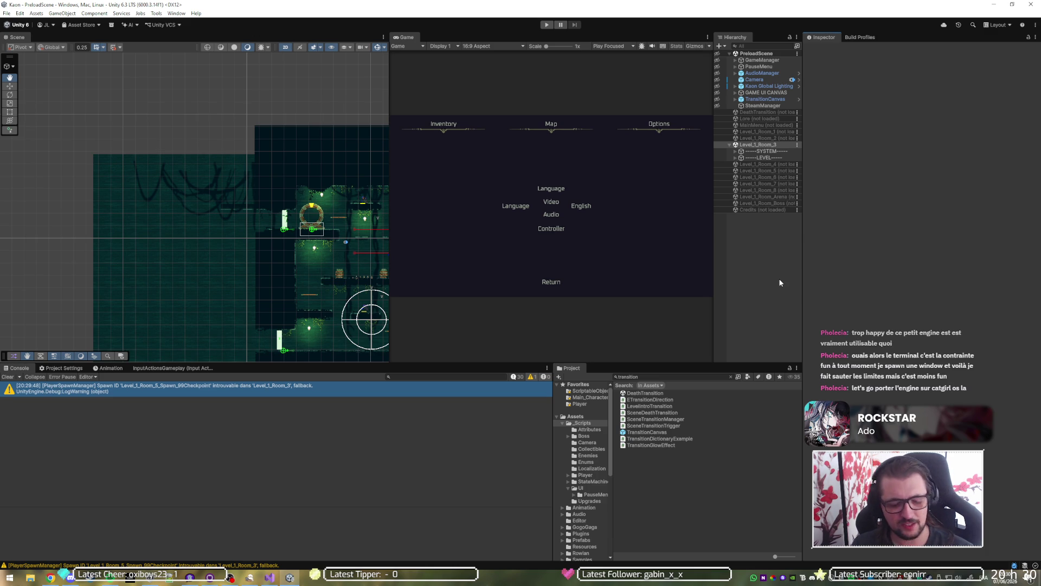
Build and Run the Windows version into a new Builds\Windows\20260607 folder.
{"action": "key", "text": "ctrl+shift+b"}
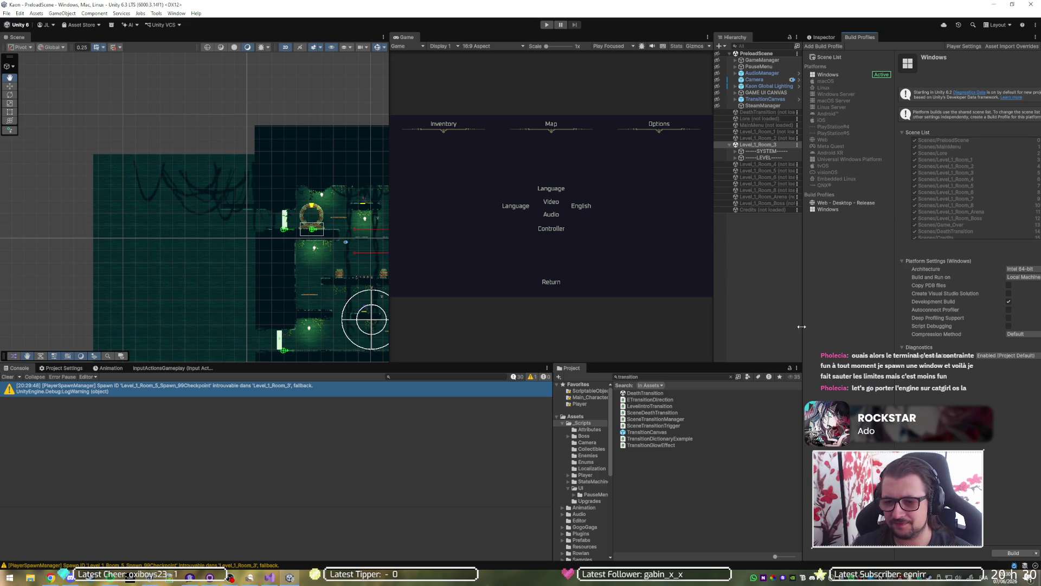
{"action": "left_click_drag", "start_coordinate": [804, 321], "coordinate": [743, 315]}
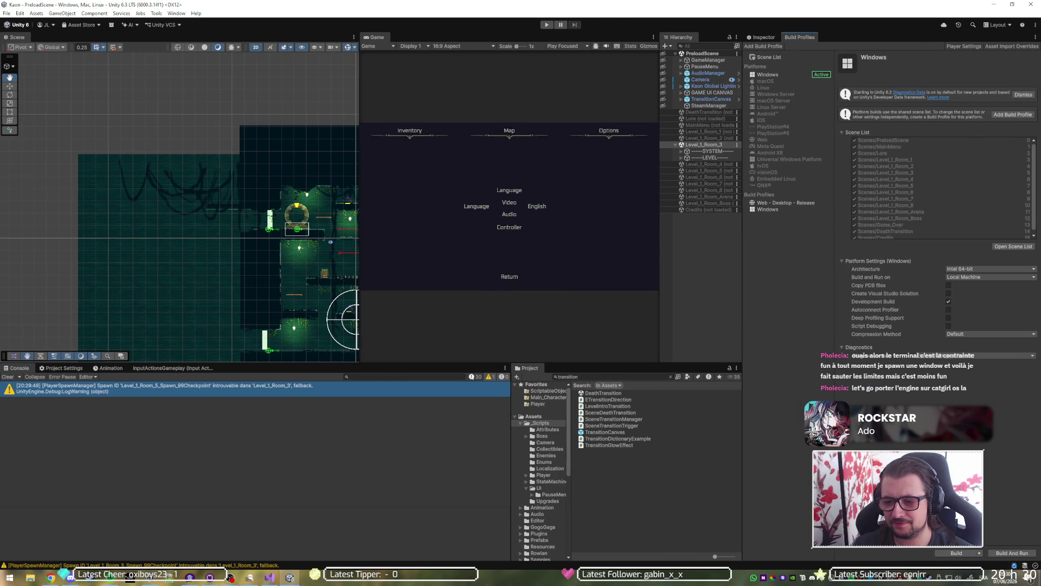
{"action": "left_click", "coordinate": [1010, 553]}
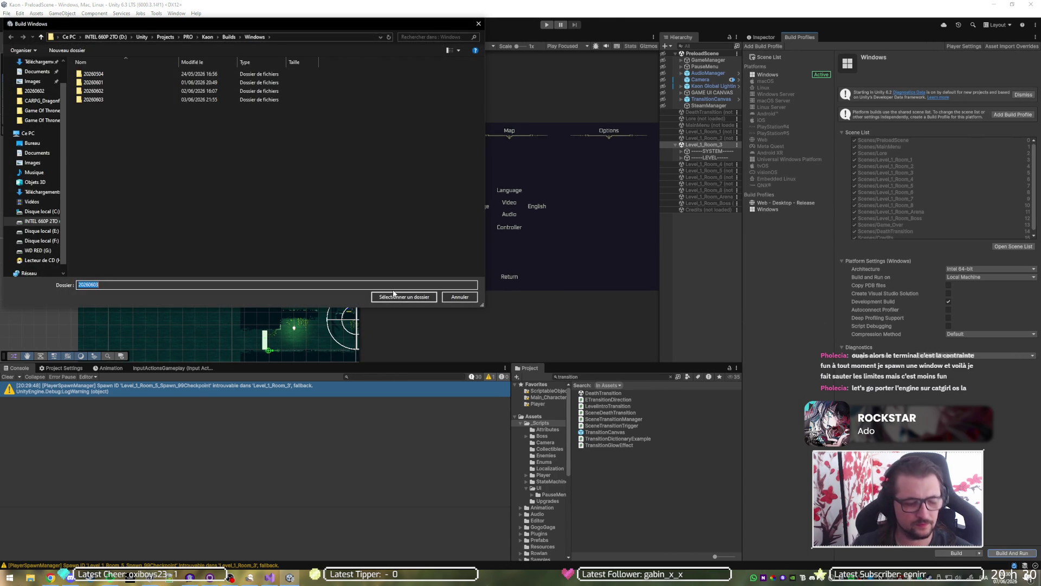
{"action": "key", "text": "ctrl+shift+n"}
{"action": "type", "text": "2026"}
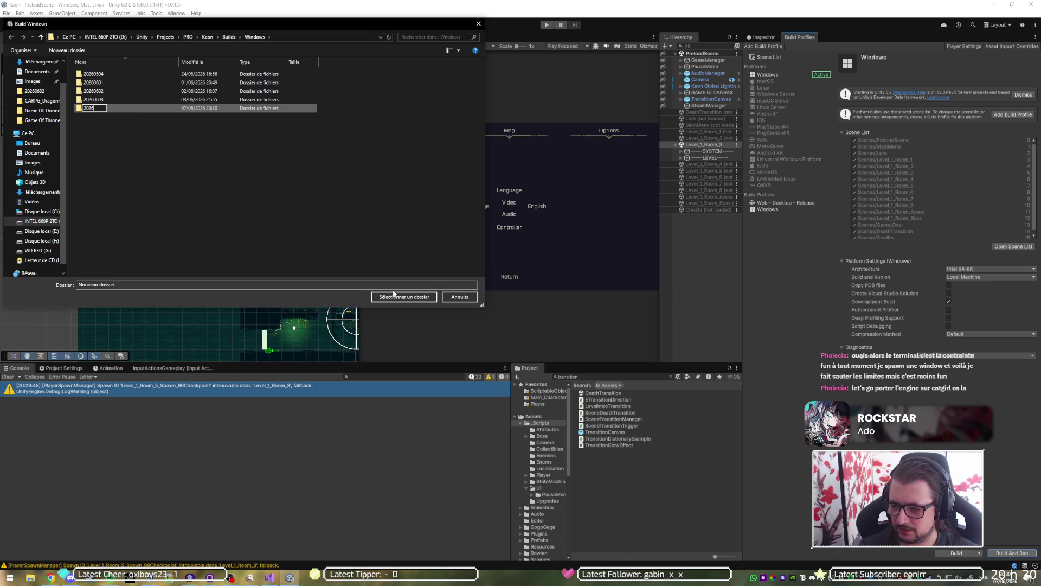
{"action": "type", "text": "0607"}
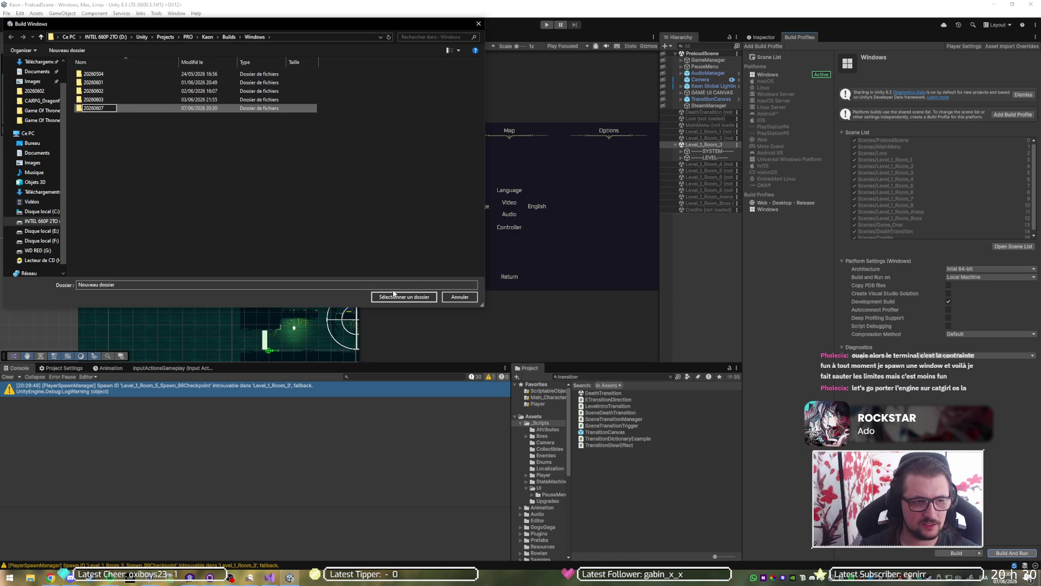
{"action": "key", "text": "Return"}
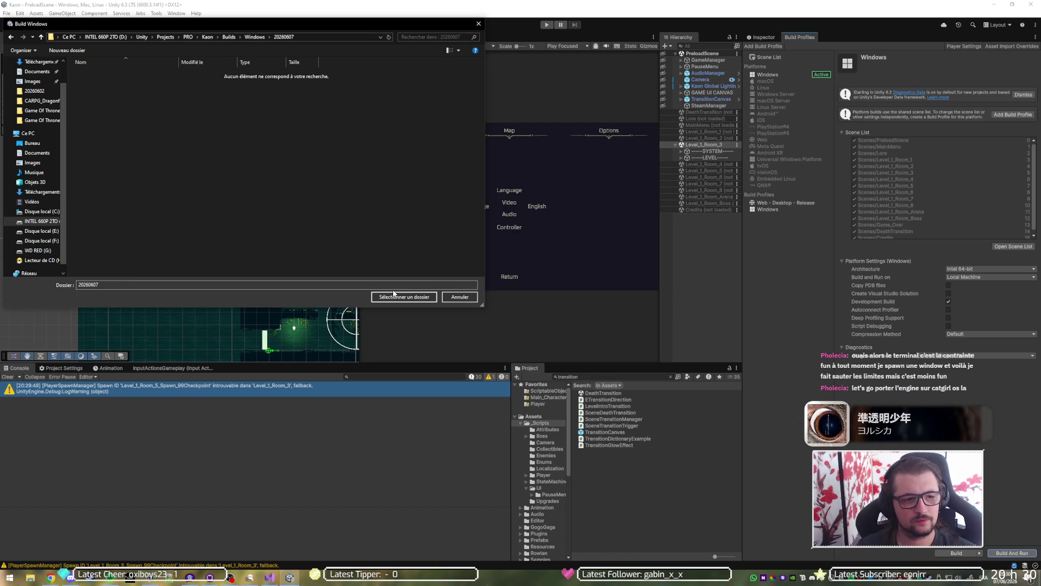
{"action": "left_click", "coordinate": [395, 295]}
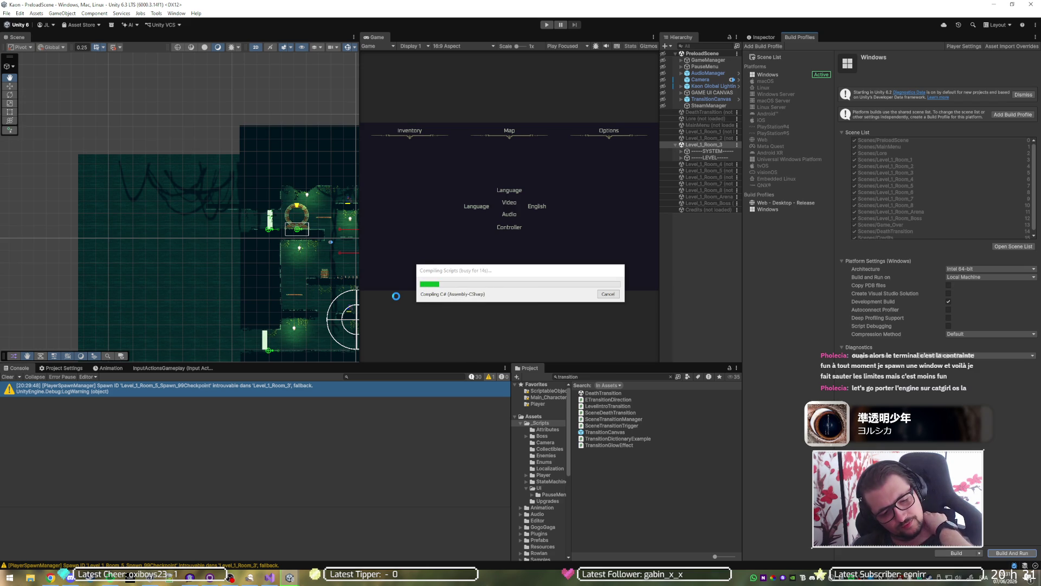
{"action": "key", "text": "alt+Tab"}
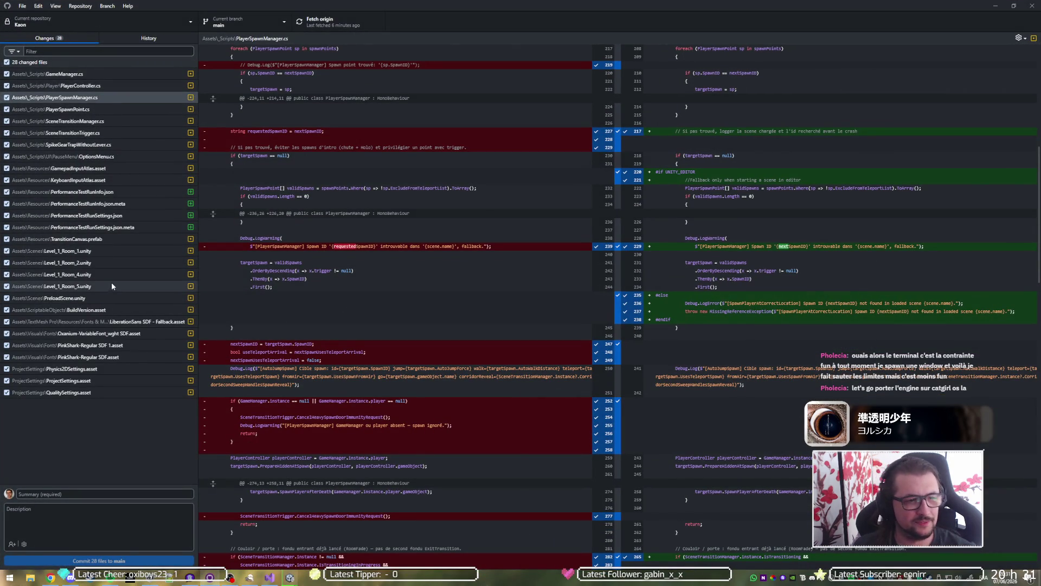
Review the PerformanceTestRunInfo.json and QualitySettings.asset diffs, then minimize GitHub Desktop.
{"action": "left_click", "coordinate": [112, 194]}
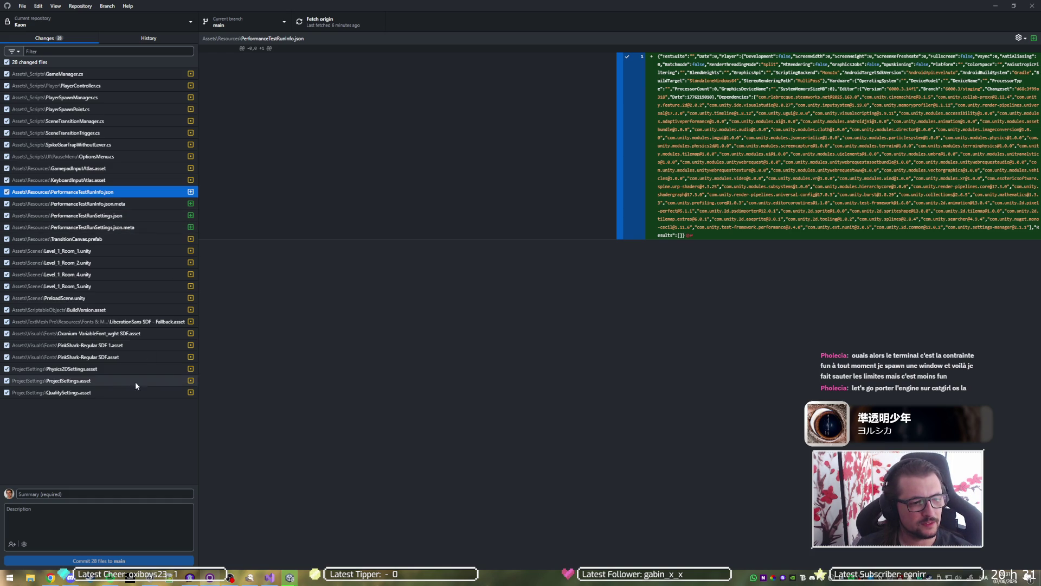
{"action": "left_click", "coordinate": [126, 395]}
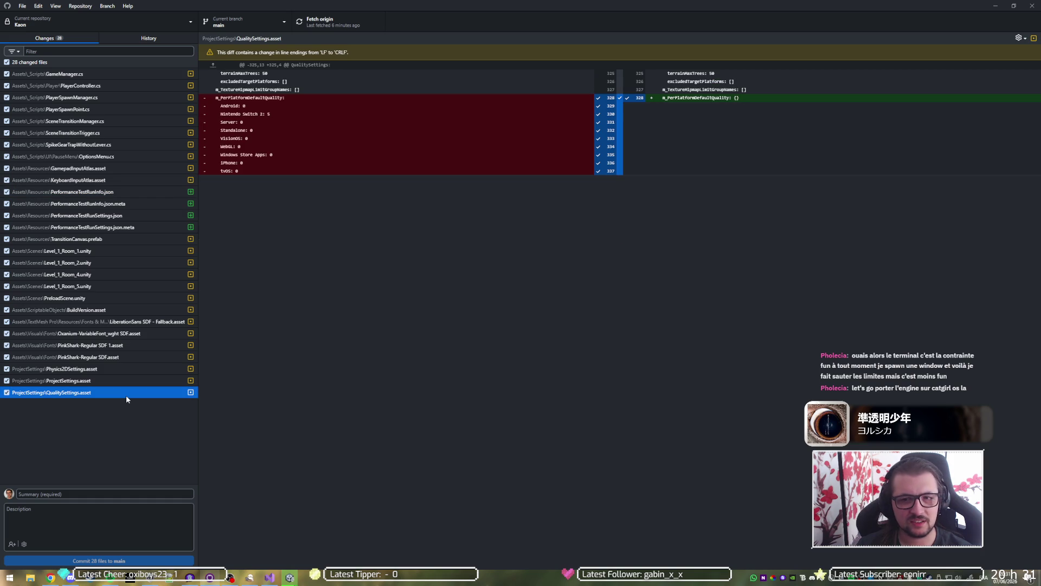
{"action": "left_click", "coordinate": [996, 5]}
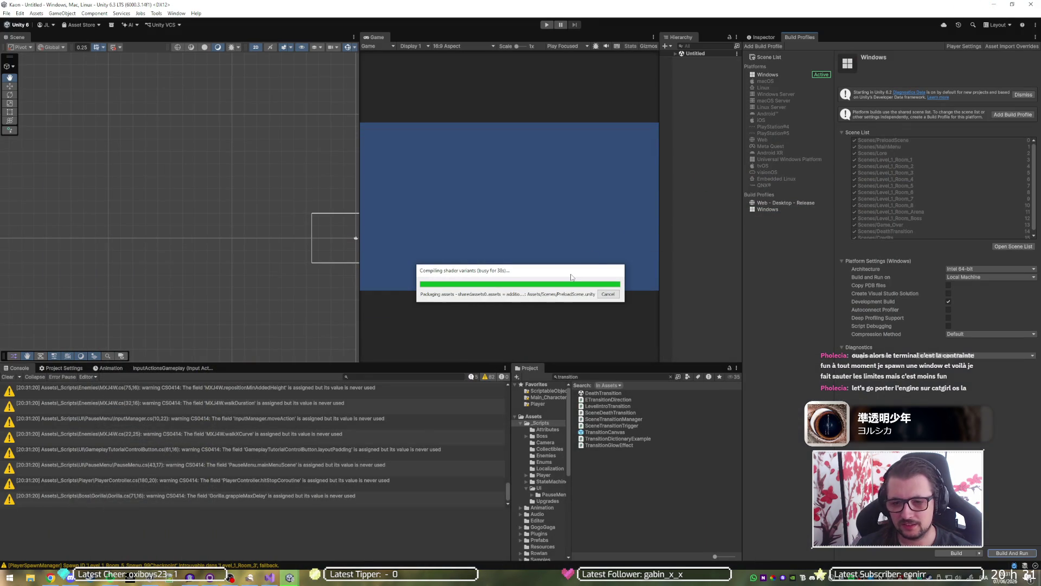
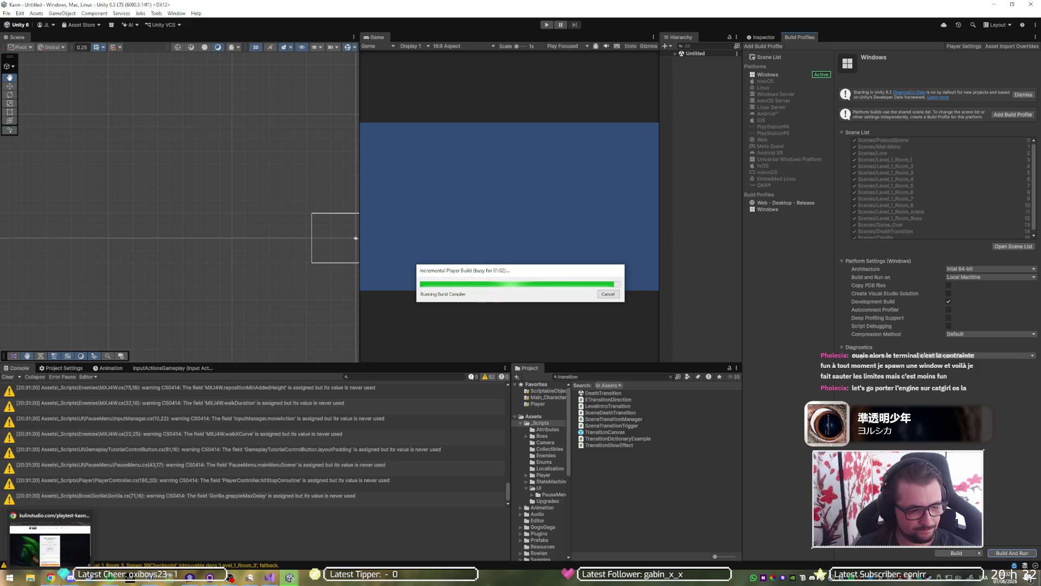
Bring the monday.com Tasks board forward in Chrome while the incremental Windows build runs.
{"action": "left_click", "coordinate": [51, 577]}
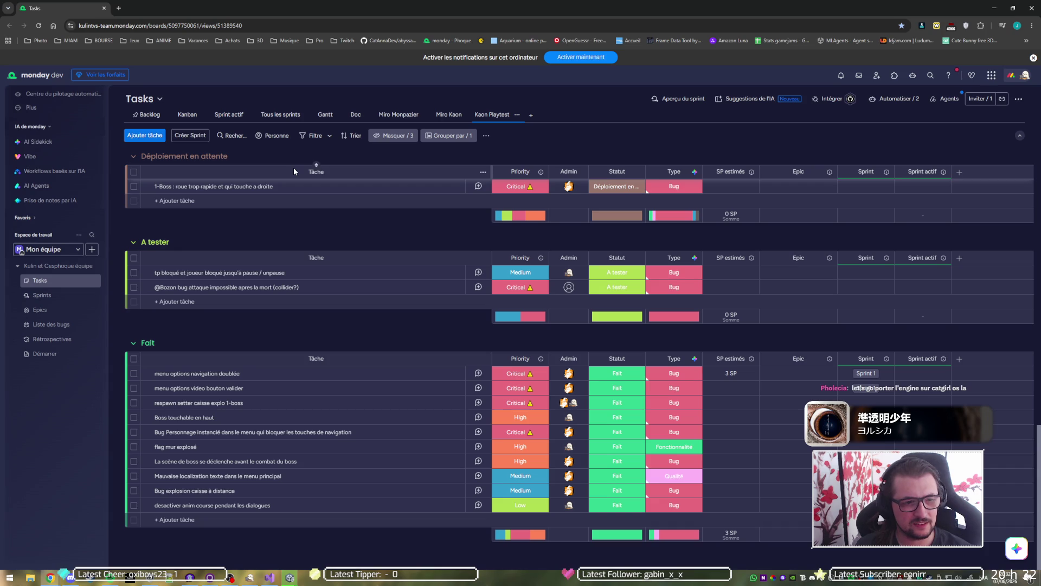
Scroll through the Déploiement en attente, En cours and Prêt à commencer groups, then switch to the Kaon build.
{"action": "scroll", "coordinate": [301, 331], "scroll_direction": "up", "scroll_amount": 5}
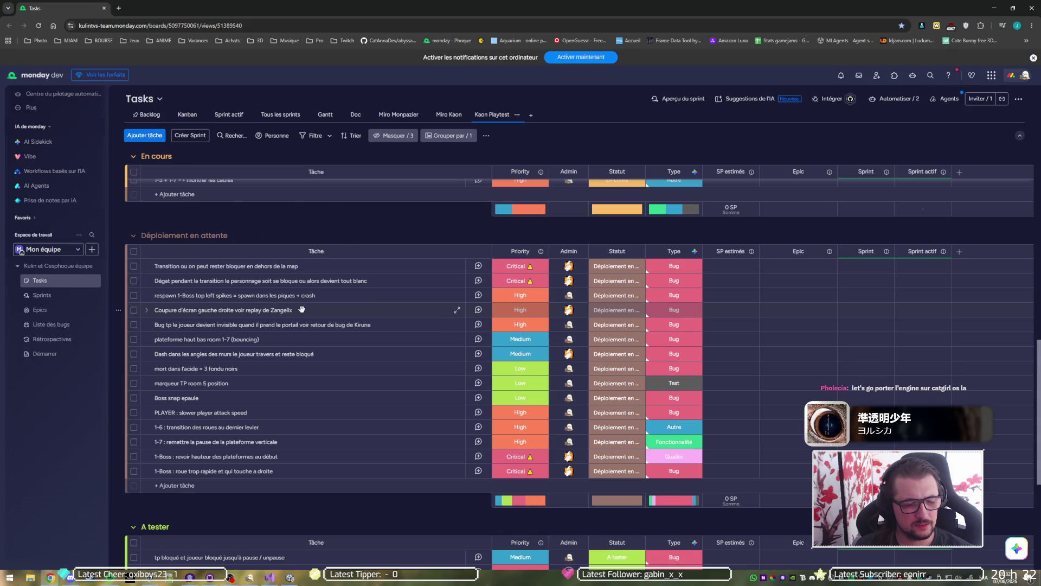
{"action": "scroll", "coordinate": [303, 312], "scroll_direction": "down", "scroll_amount": 5}
{"action": "scroll", "coordinate": [310, 335], "scroll_direction": "up", "scroll_amount": 6}
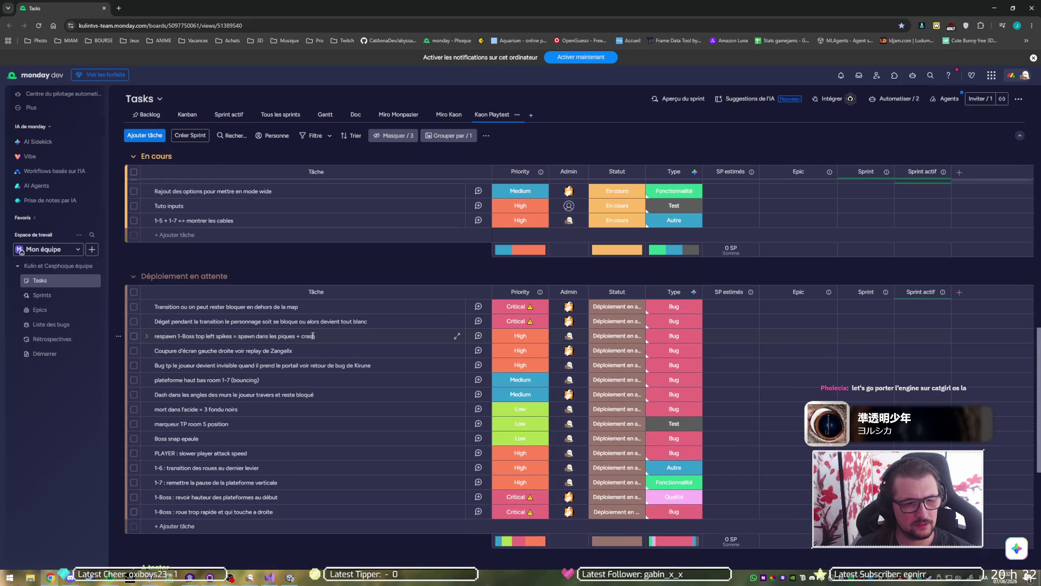
{"action": "scroll", "coordinate": [312, 336], "scroll_direction": "up", "scroll_amount": 5}
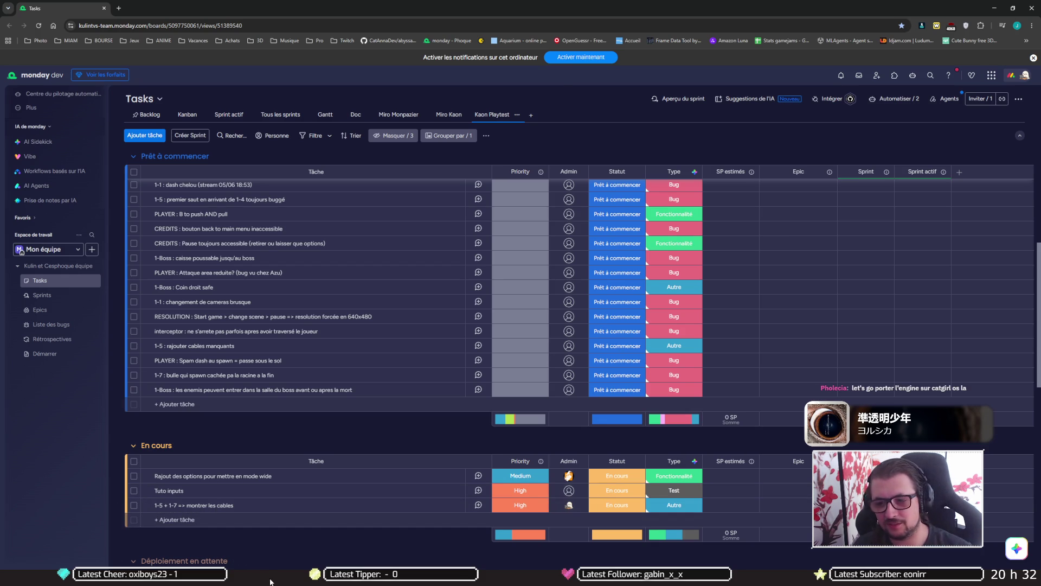
{"action": "key", "text": "alt+Tab"}
Continue the saved game, teleport to Room 1 via the portal, and walk back into the portal.
{"action": "key", "text": "Down"}
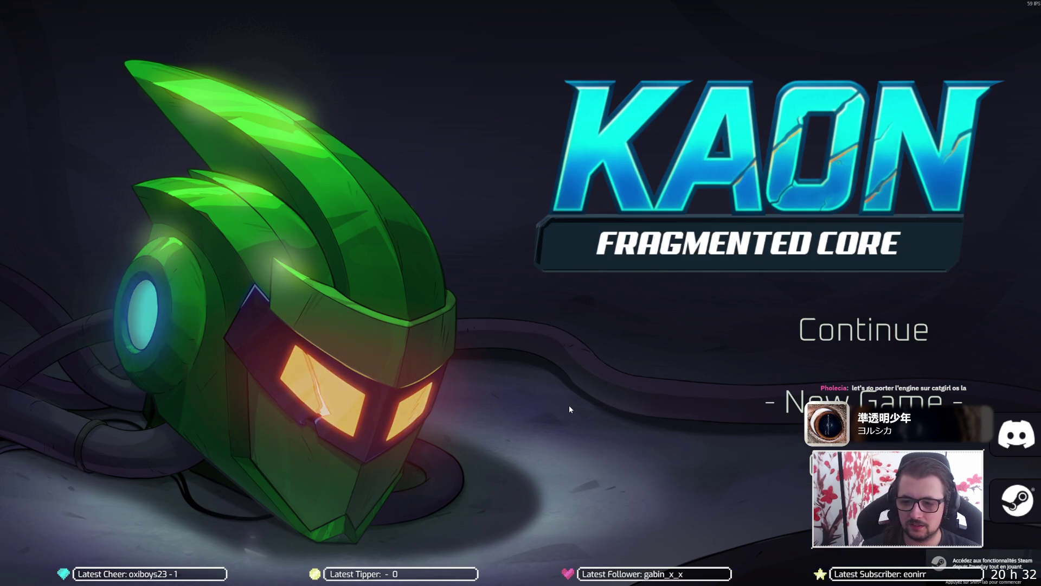
{"action": "key", "text": "Up"}
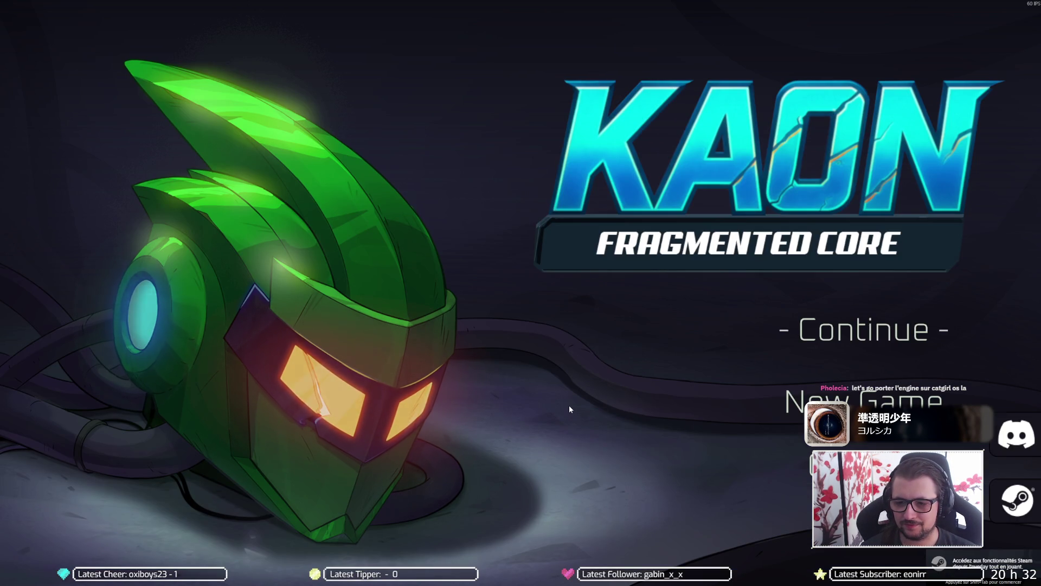
{"action": "key", "text": "Return"}
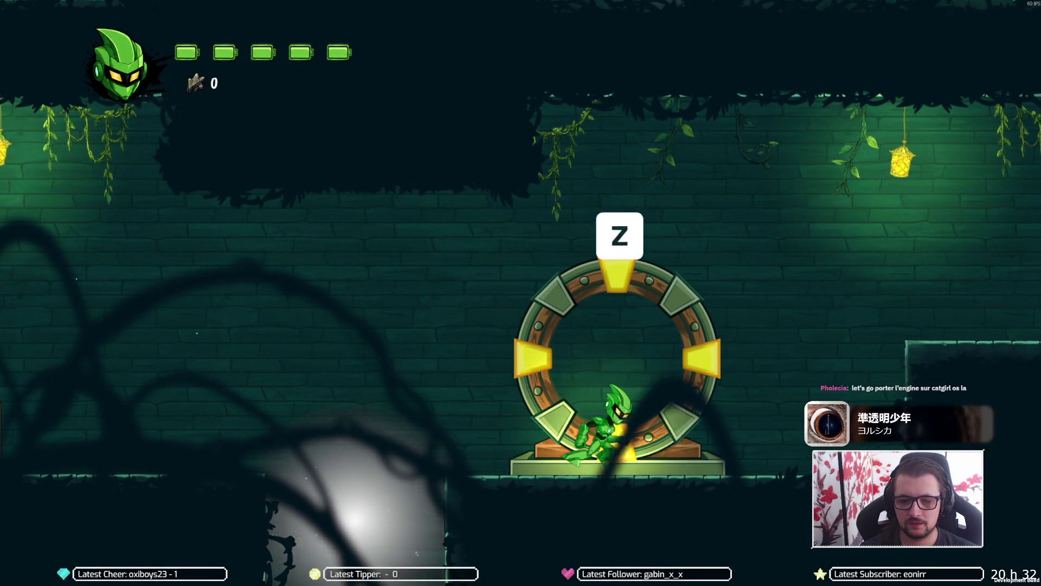
{"action": "key", "text": "z"}
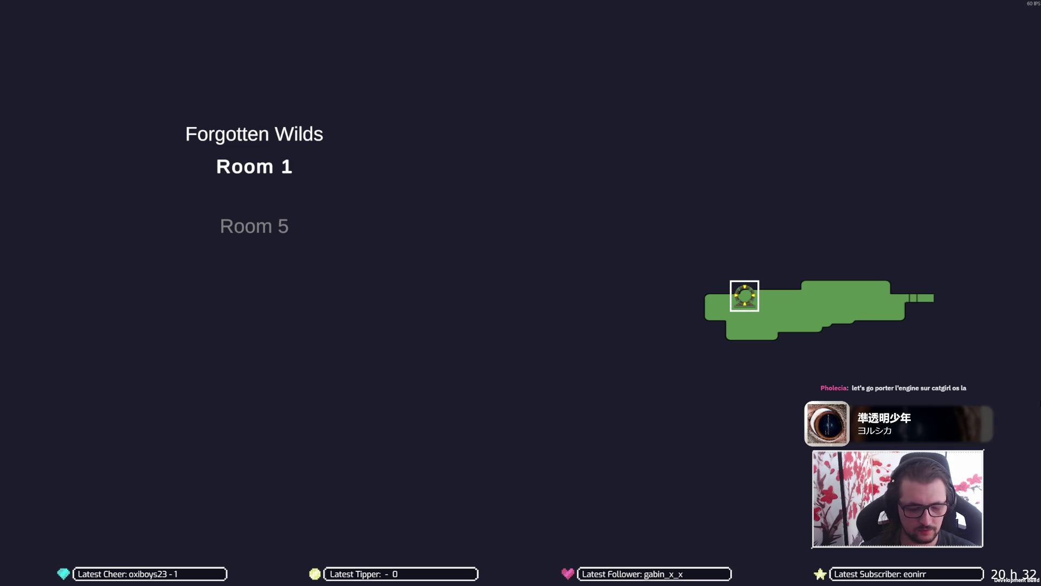
{"action": "key", "text": "z"}
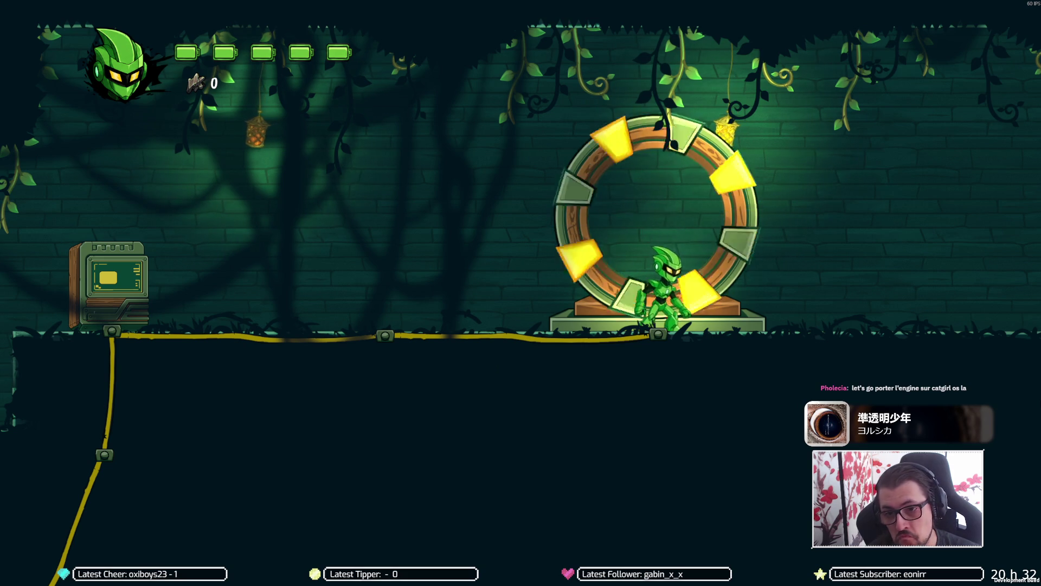
{"action": "key", "text": "Left"}
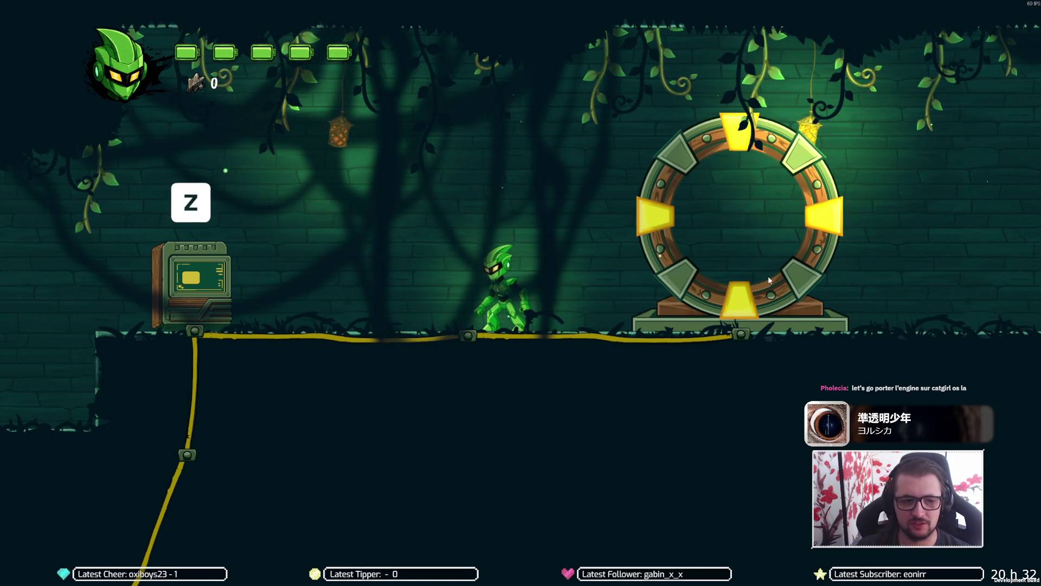
{"action": "key", "text": "Right"}
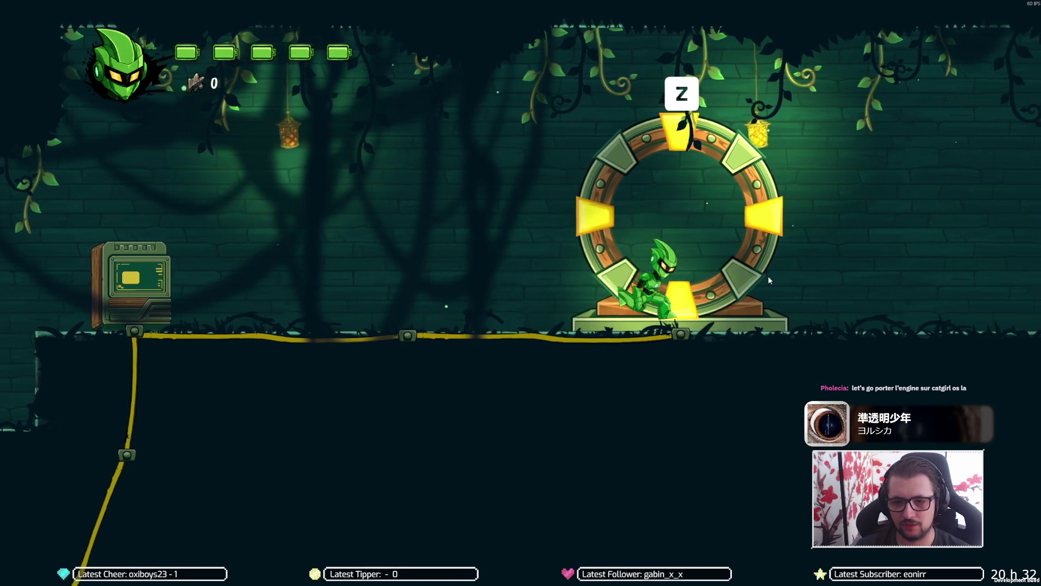
{"action": "key", "text": "z"}
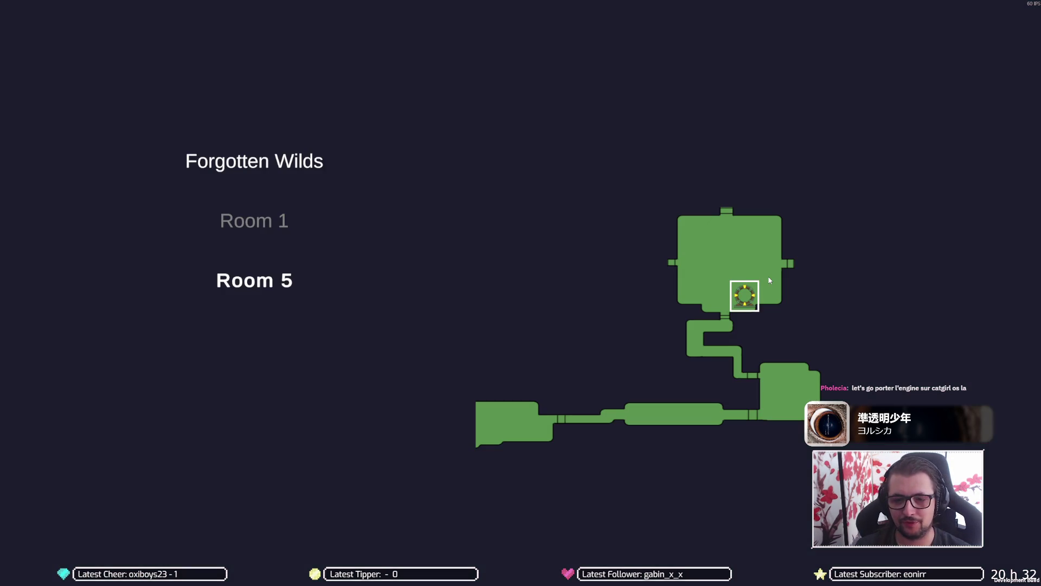
Browse the pause menu's Inventory, Map and Options pages.
{"action": "key", "text": "Escape"}
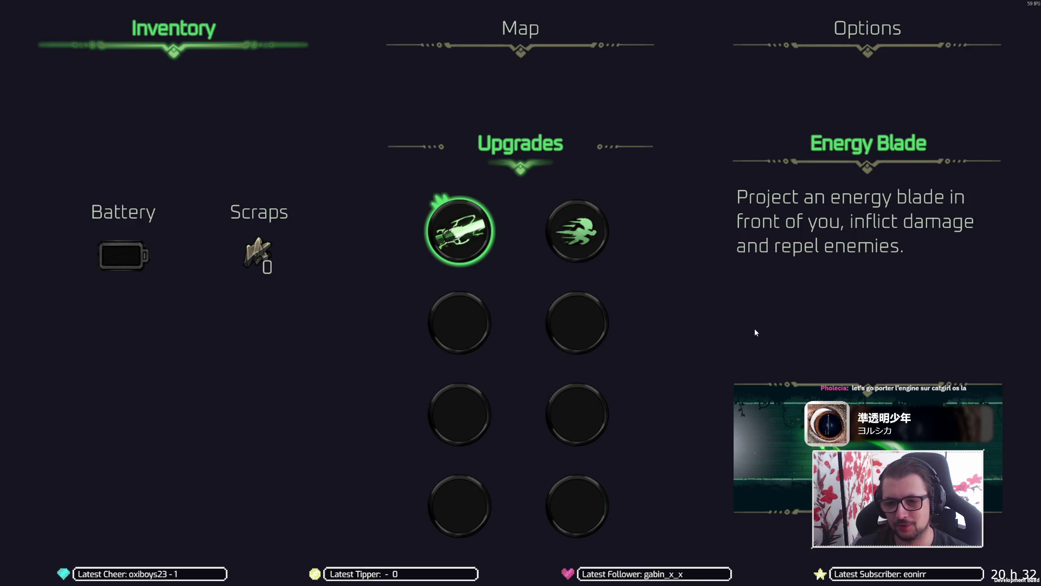
{"action": "key", "text": "Escape"}
{"action": "key", "text": "Escape"}
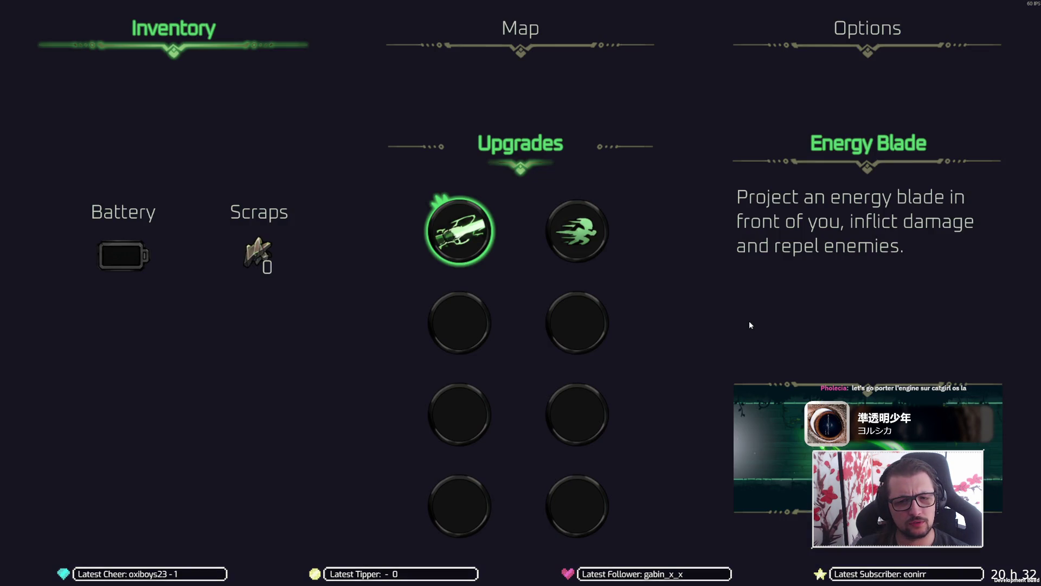
{"action": "key", "text": "Escape"}
{"action": "key", "text": "Escape"}
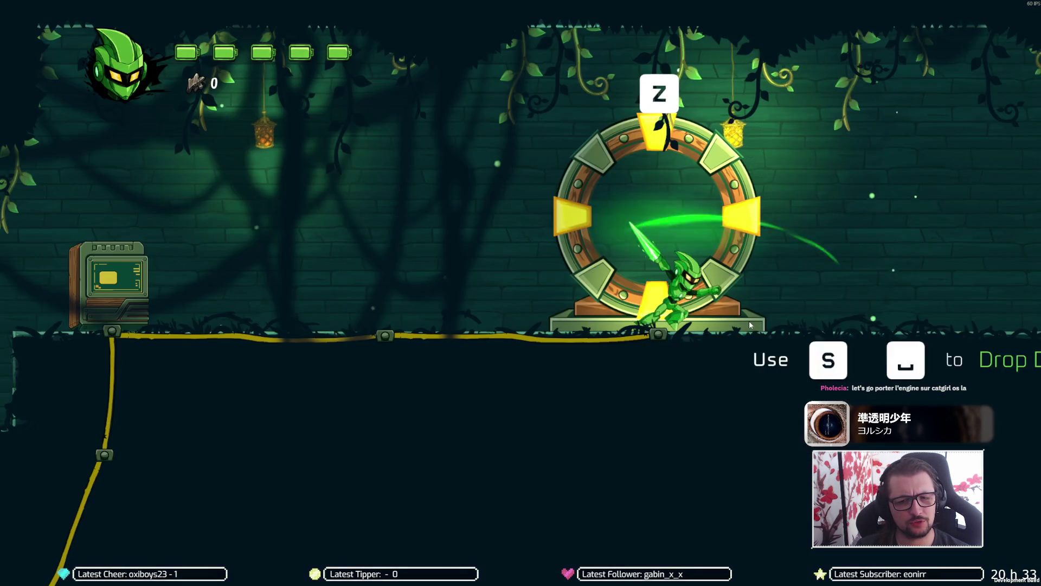
{"action": "key", "text": "Escape"}
{"action": "key", "text": "e"}
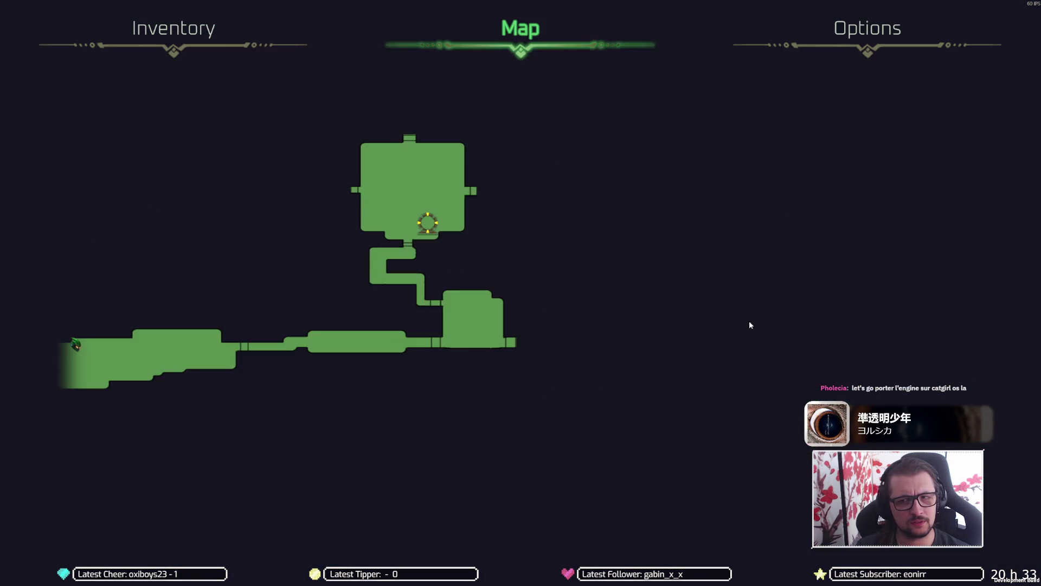
{"action": "key", "text": "e"}
{"action": "key", "text": "Down"}
{"action": "key", "text": "Down"}
{"action": "key", "text": "Down"}
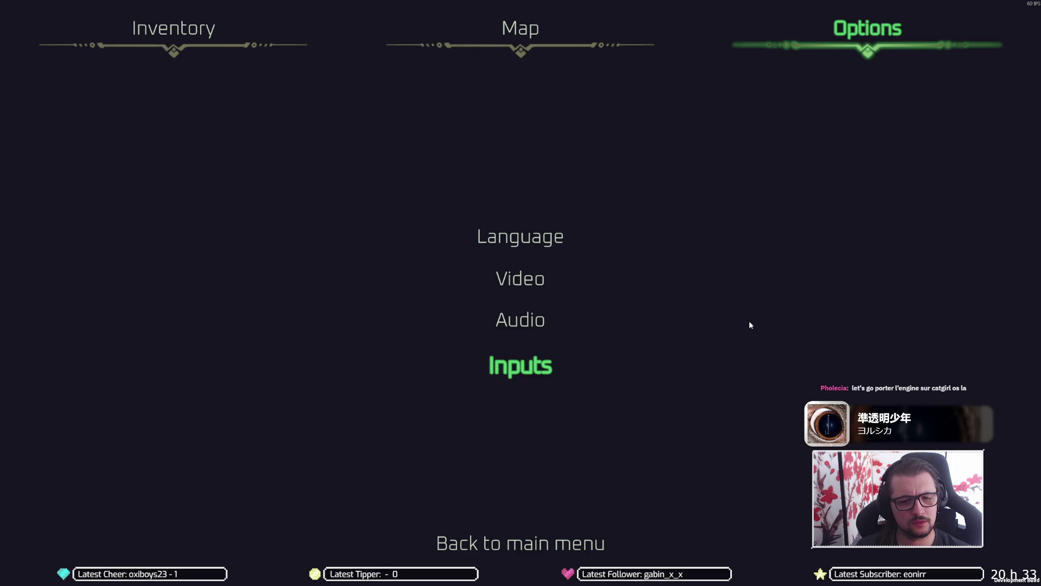
{"action": "key", "text": "e"}
{"action": "key", "text": "e"}
Open Options > Inputs and try the Move keyboard binding and its reset option.
{"action": "key", "text": "a"}
{"action": "key", "text": "a"}
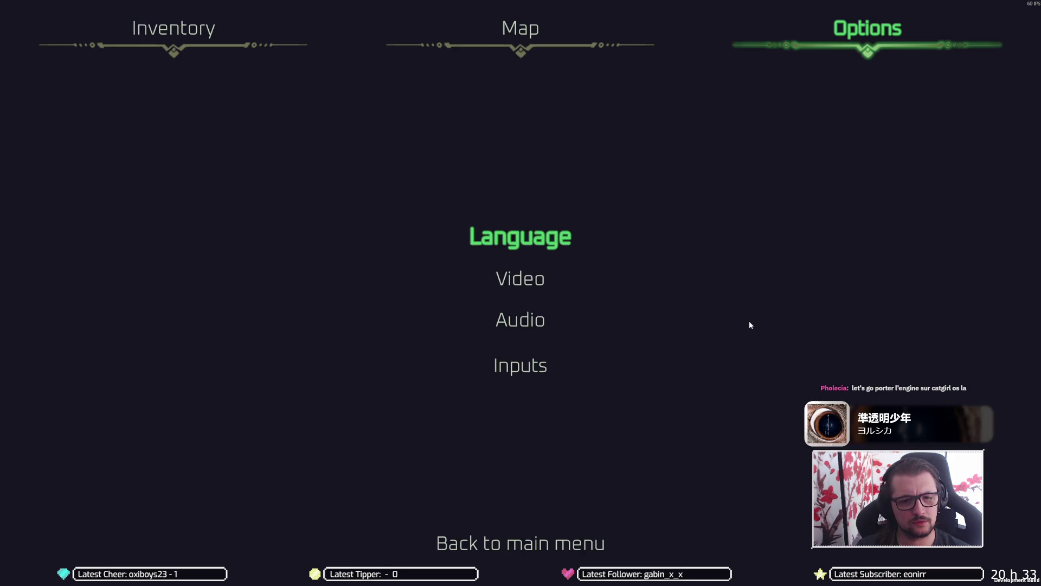
{"action": "key", "text": "Down"}
{"action": "key", "text": "Down"}
{"action": "key", "text": "Down"}
{"action": "key", "text": "Return"}
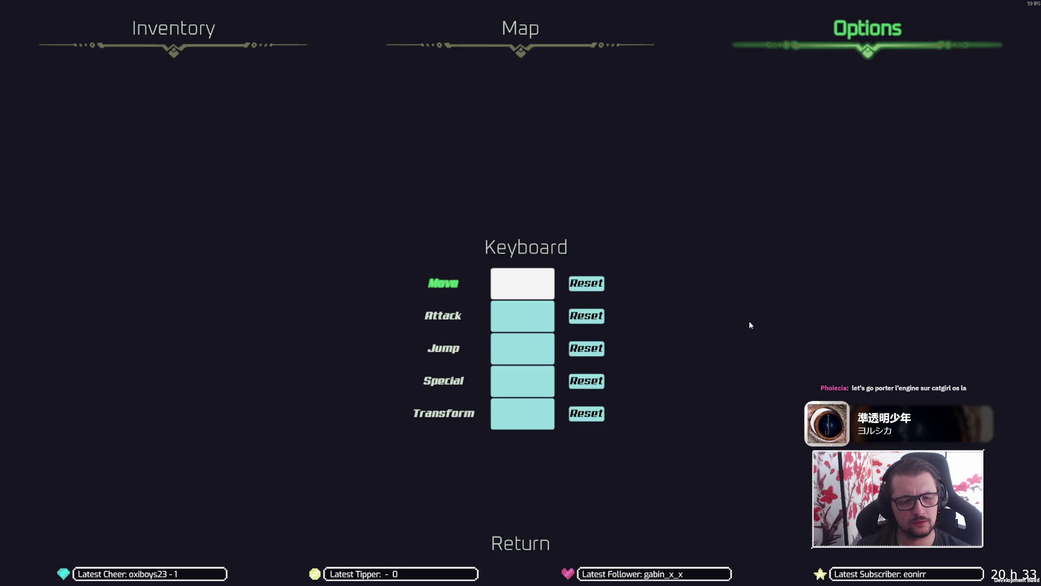
{"action": "key", "text": "Down"}
{"action": "key", "text": "Down"}
{"action": "key", "text": "Up"}
{"action": "key", "text": "Up"}
{"action": "key", "text": "Right"}
{"action": "key", "text": "Return"}
{"action": "key", "text": "Left"}
{"action": "key", "text": "Return"}
Review the Jump and Transform bindings, close back to Options, and return to the browser.
{"action": "key", "text": "Down"}
{"action": "key", "text": "Down"}
{"action": "key", "text": "Up"}
{"action": "key", "text": "Up"}
{"action": "key", "text": "Down"}
{"action": "key", "text": "Down"}
{"action": "key", "text": "Down"}
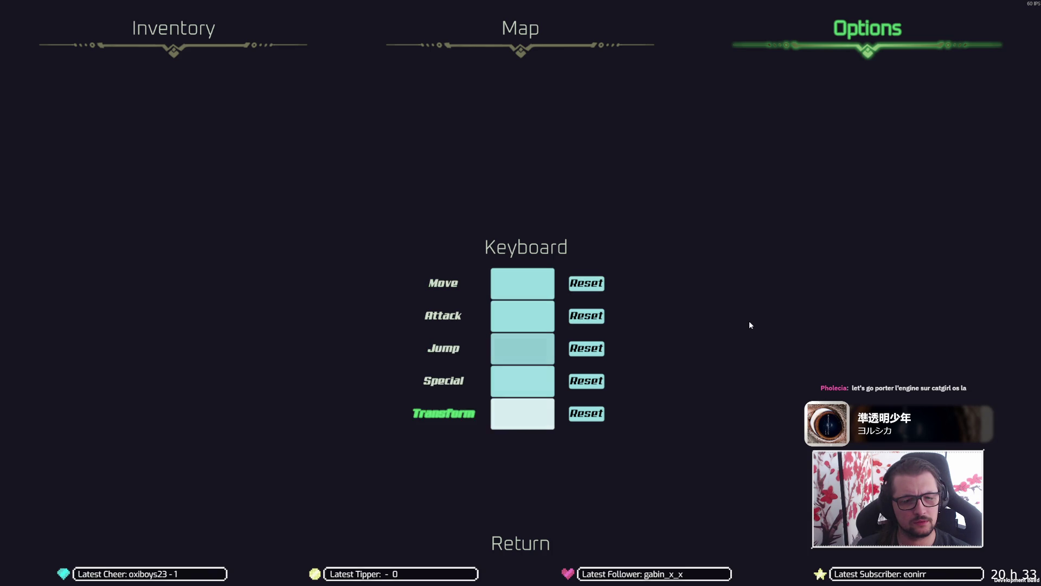
{"action": "key", "text": "Up"}
{"action": "key", "text": "Up"}
{"action": "key", "text": "Down"}
{"action": "key", "text": "Down"}
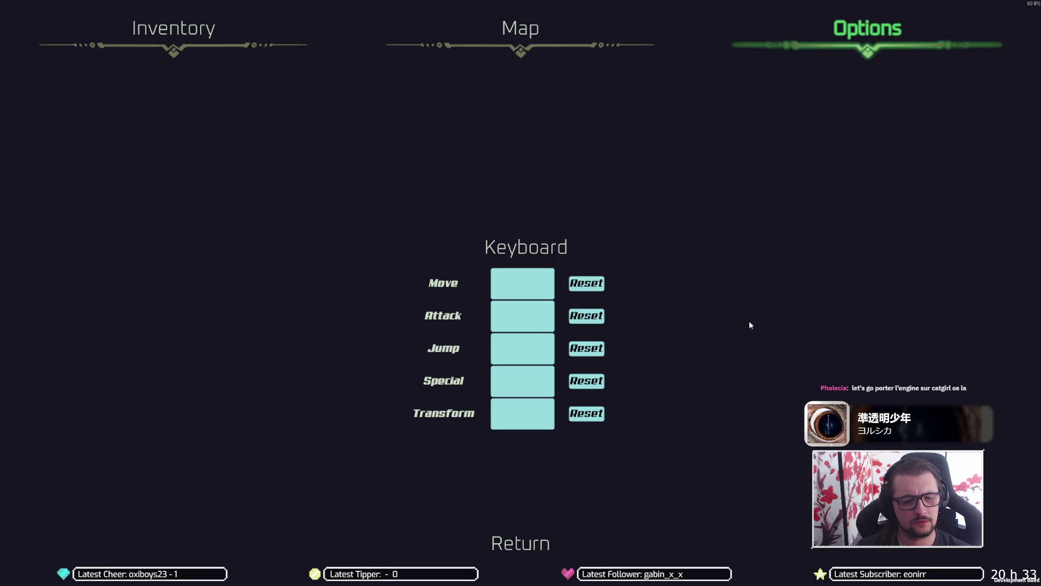
{"action": "key", "text": "Return"}
{"action": "key", "text": "Return"}
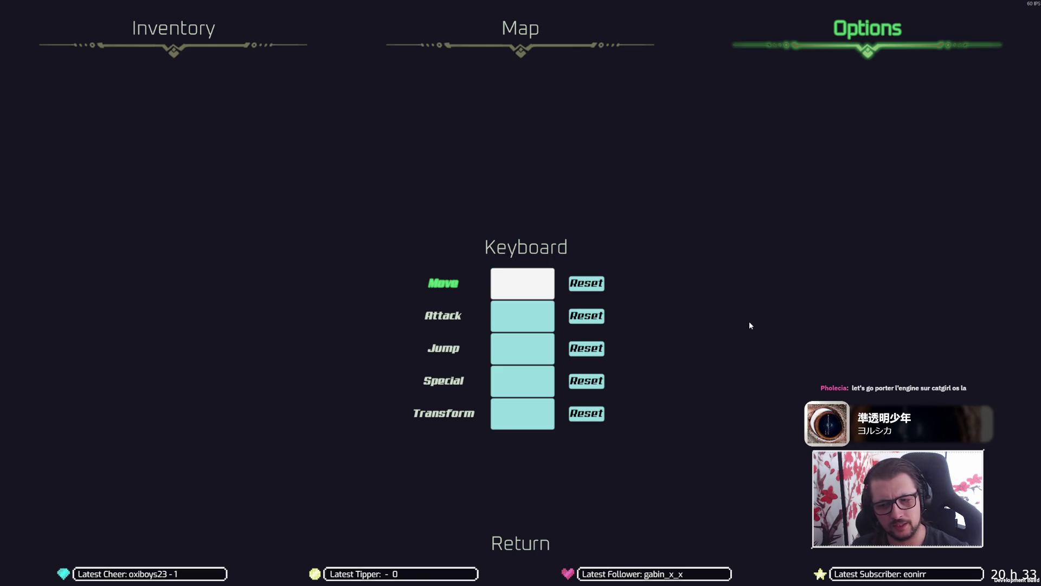
{"action": "key", "text": "alt+Tab"}
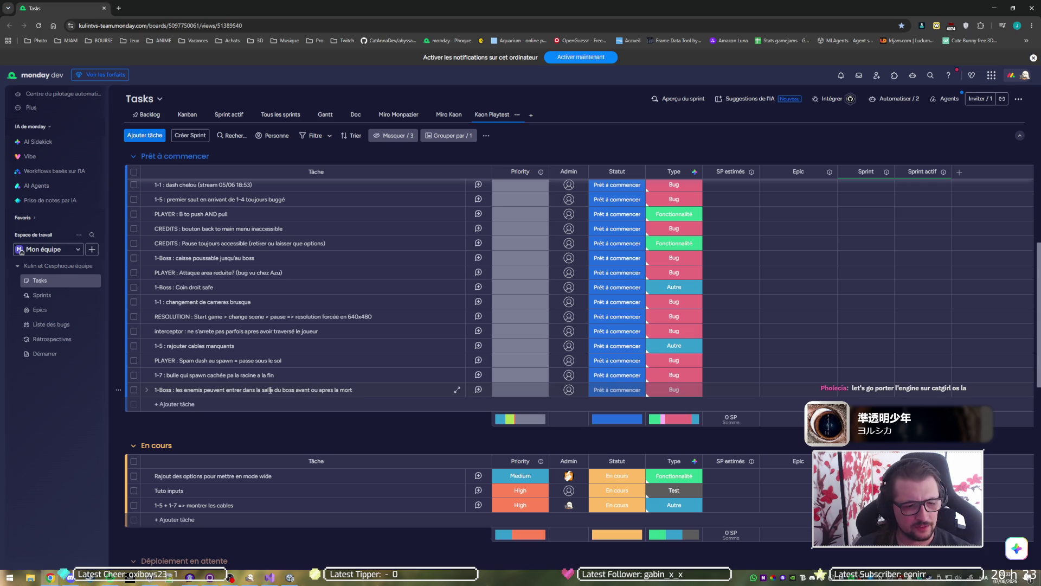
{"action": "scroll", "coordinate": [255, 412], "scroll_direction": "up", "scroll_amount": 5}
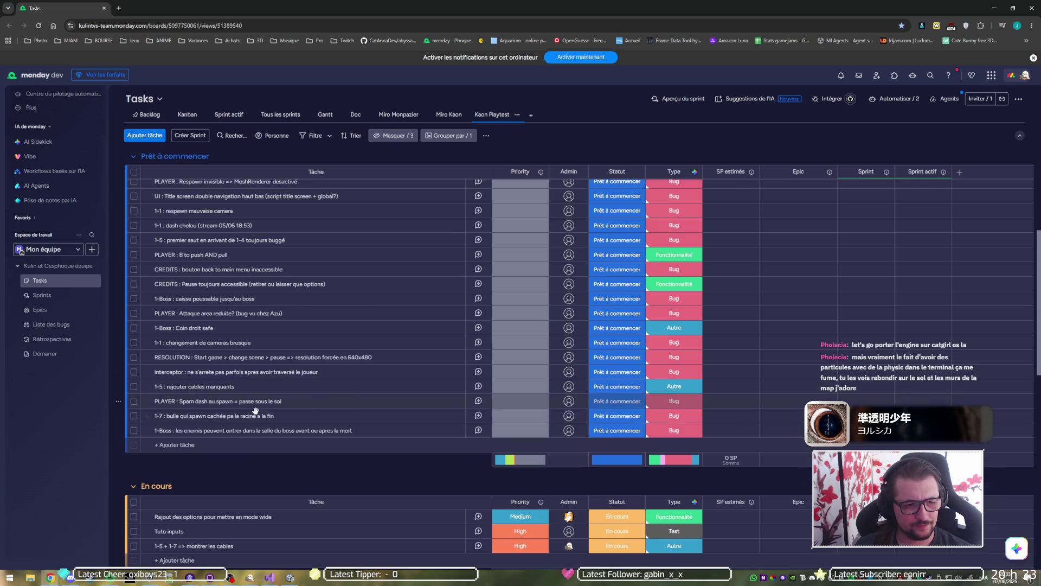
{"action": "scroll", "coordinate": [287, 395], "scroll_direction": "up", "scroll_amount": 5}
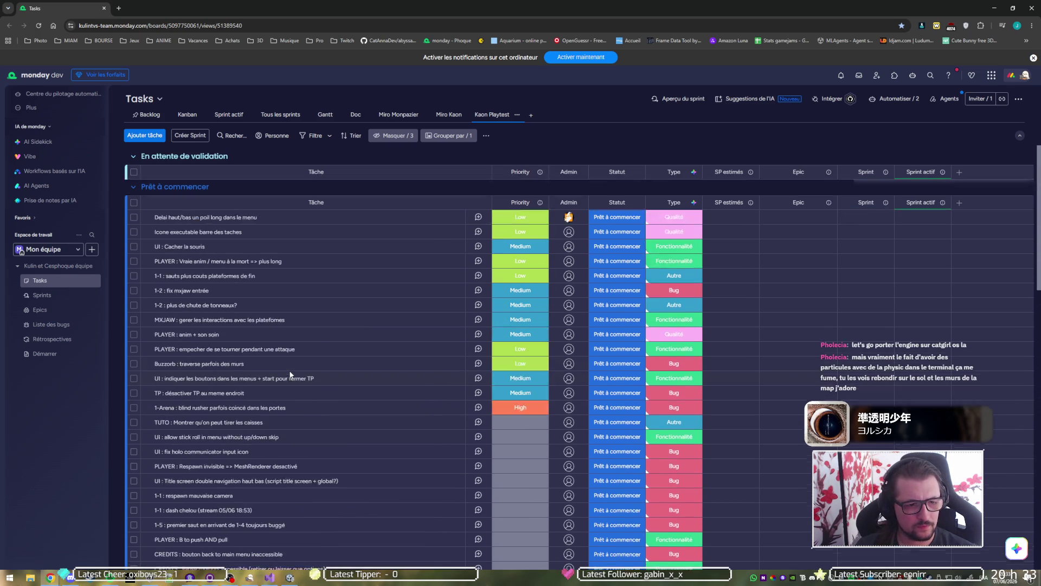
{"action": "scroll", "coordinate": [301, 374], "scroll_direction": "down", "scroll_amount": 3}
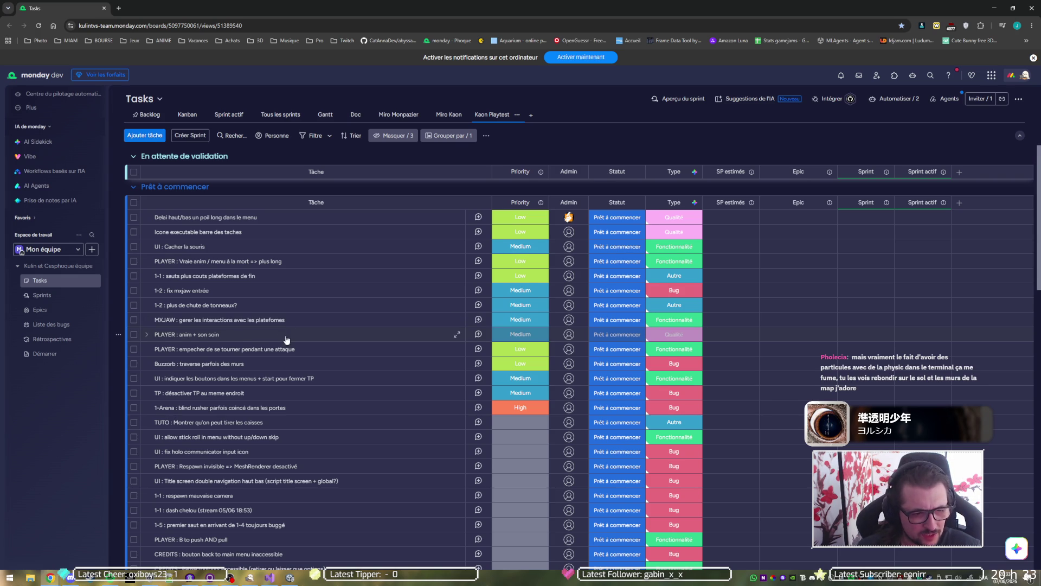
{"action": "scroll", "coordinate": [286, 340], "scroll_direction": "down", "scroll_amount": 1}
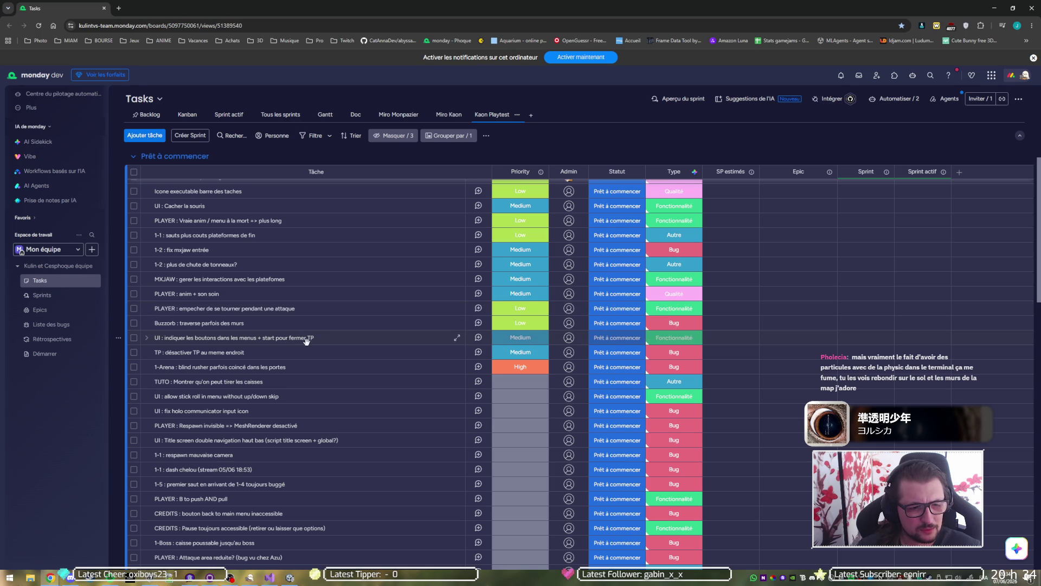
{"action": "scroll", "coordinate": [306, 342], "scroll_direction": "down", "scroll_amount": 1}
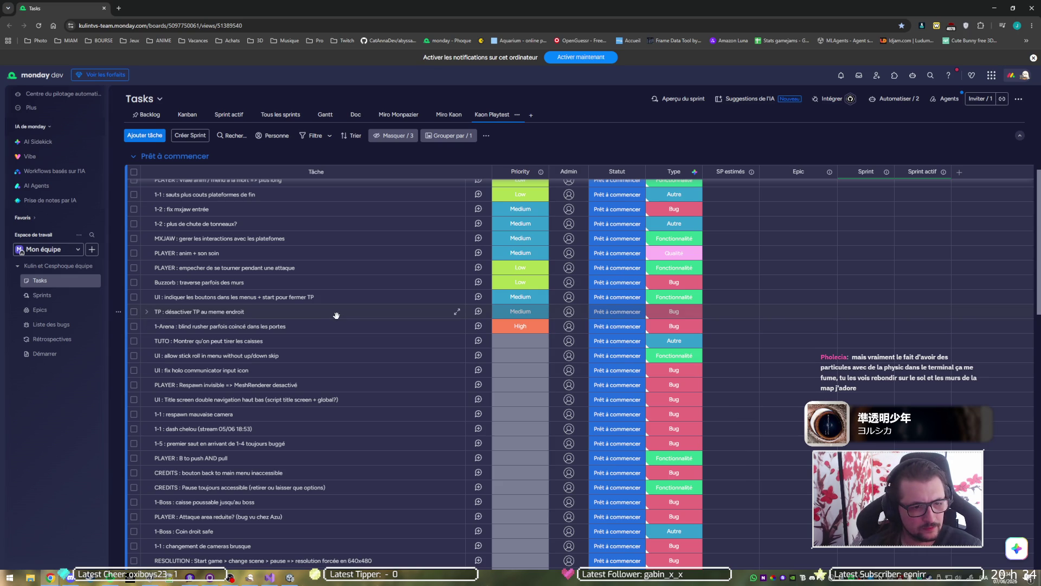
{"action": "scroll", "coordinate": [341, 315], "scroll_direction": "down", "scroll_amount": 1}
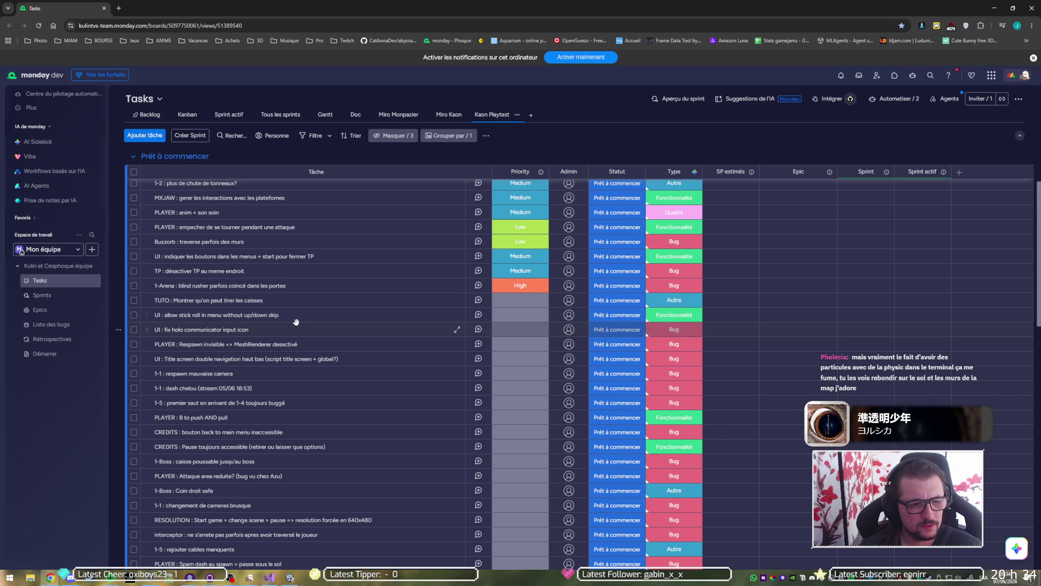
{"action": "scroll", "coordinate": [295, 322], "scroll_direction": "down", "scroll_amount": 1}
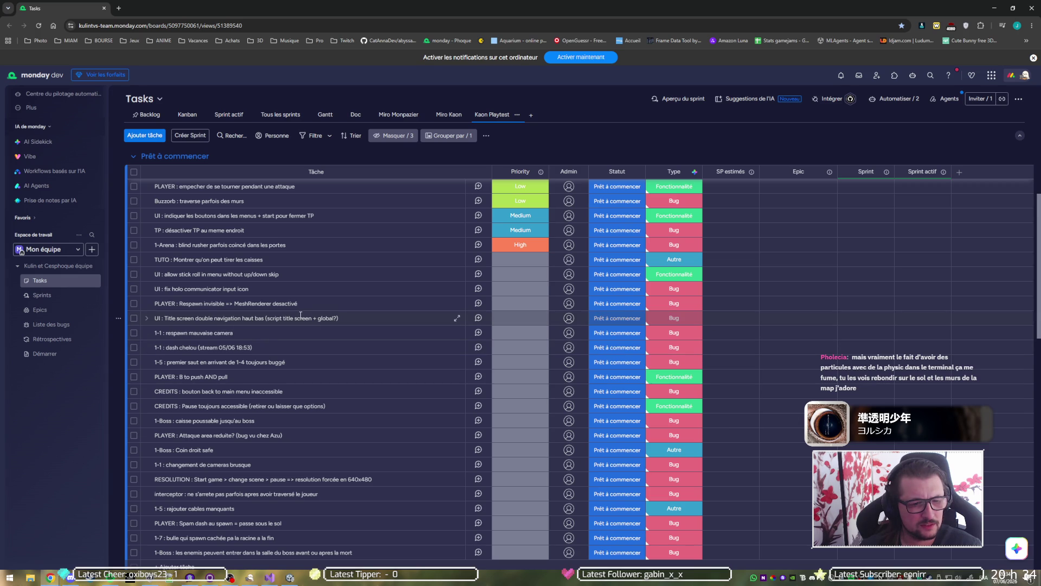
{"action": "scroll", "coordinate": [300, 339], "scroll_direction": "down", "scroll_amount": 2}
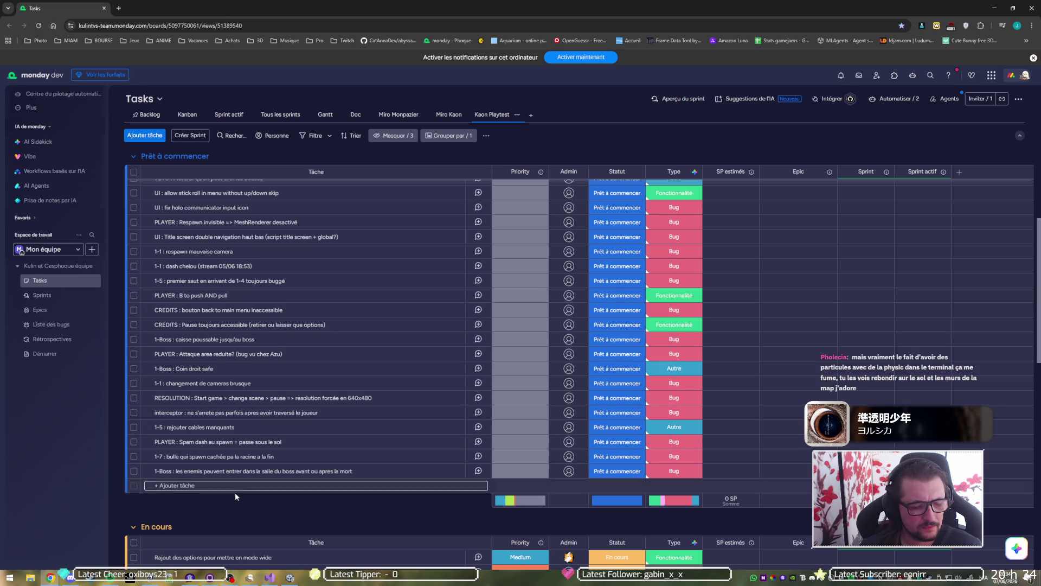
{"action": "scroll", "coordinate": [211, 489], "scroll_direction": "down", "scroll_amount": 3}
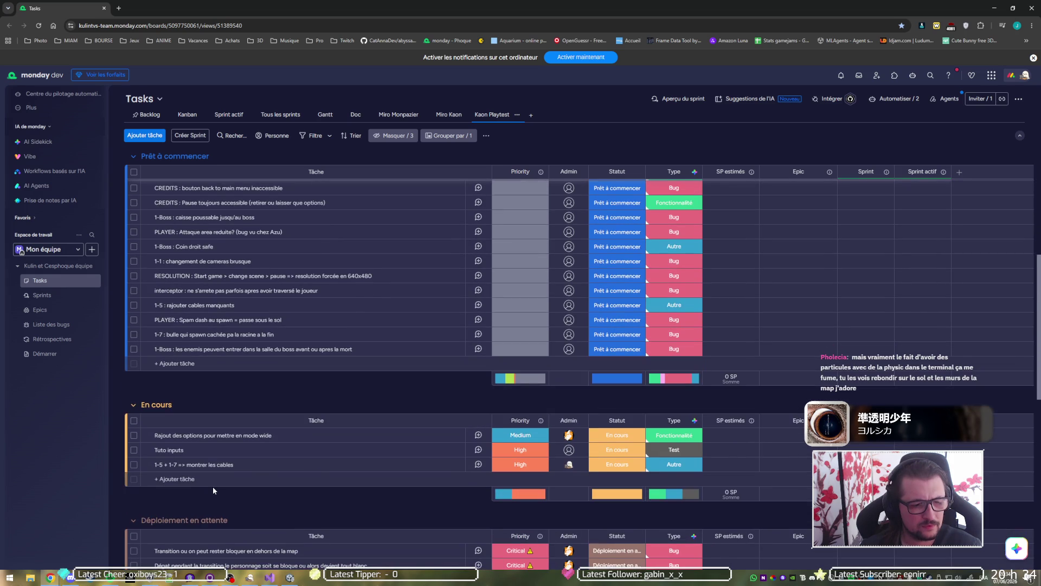
{"action": "scroll", "coordinate": [205, 484], "scroll_direction": "down", "scroll_amount": 1}
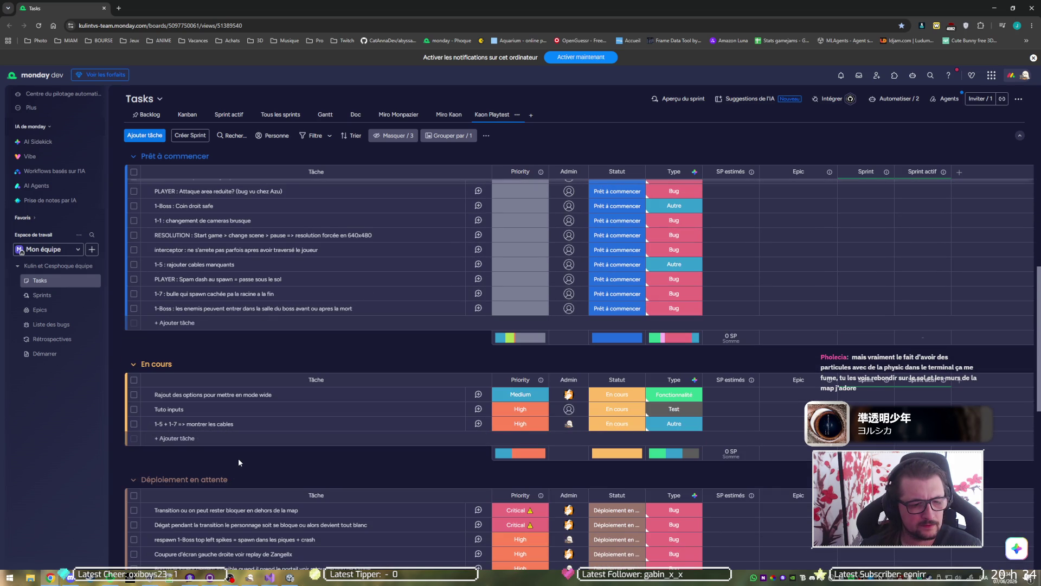
{"action": "left_click", "coordinate": [220, 440]}
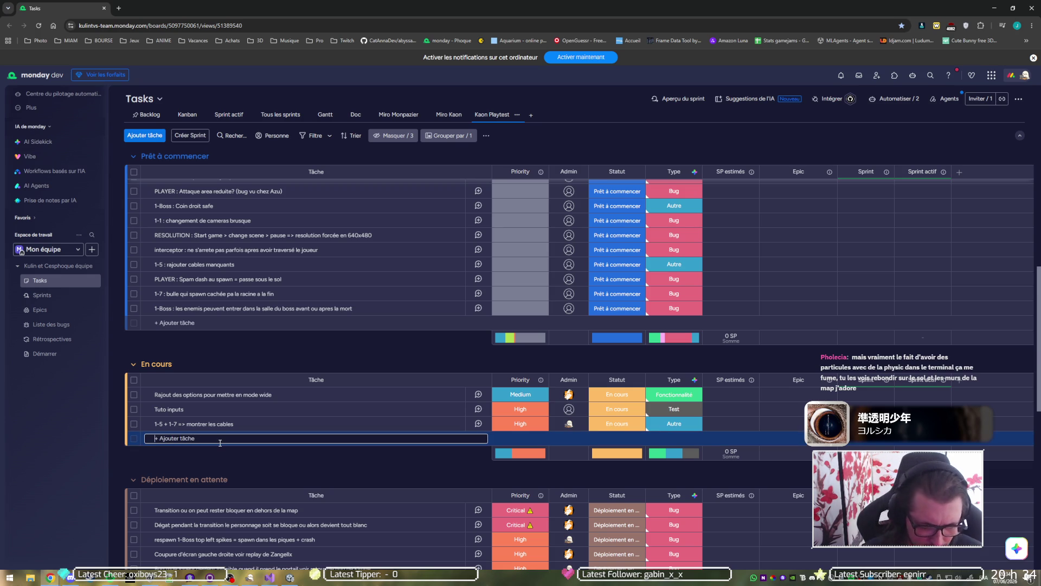
Add task 'TRANSITIONS : Kaon shiny en prenant des degats pendant la transition' and assign its Admin.
{"action": "type", "text": "TRANSITIONS"}
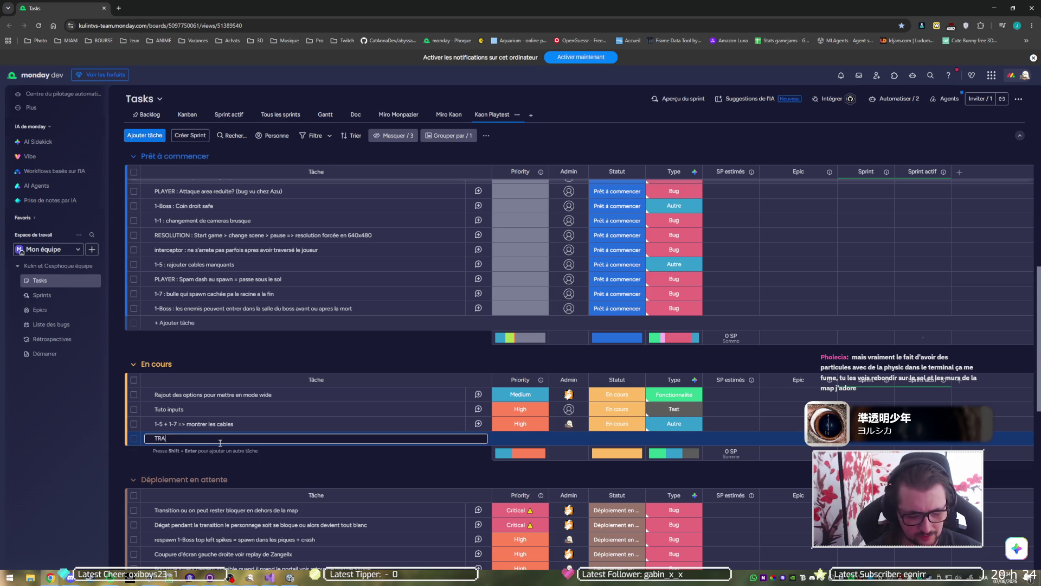
{"action": "type", "text": " :"}
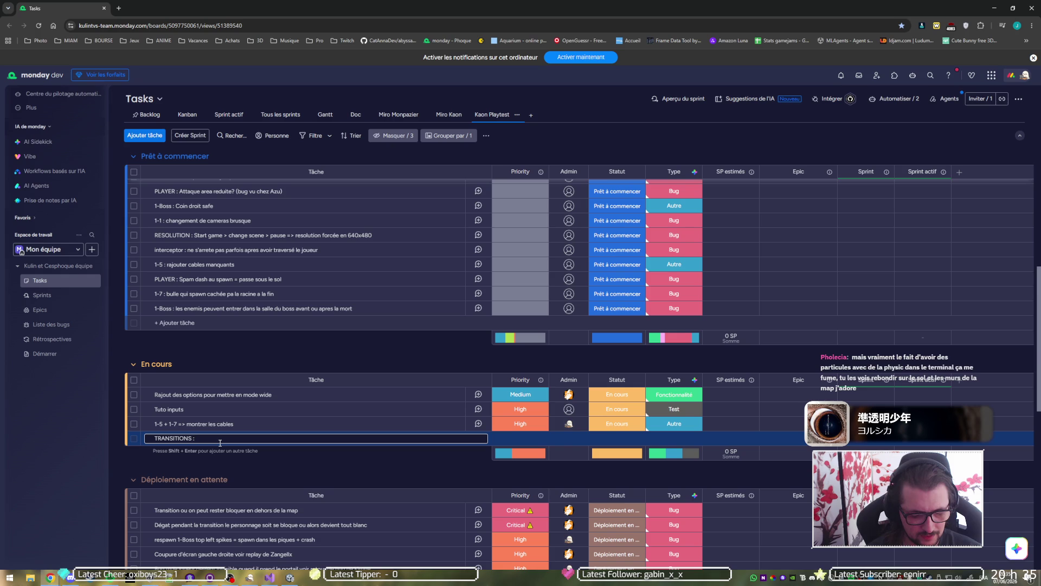
{"action": "type", "text": " Kaon "}
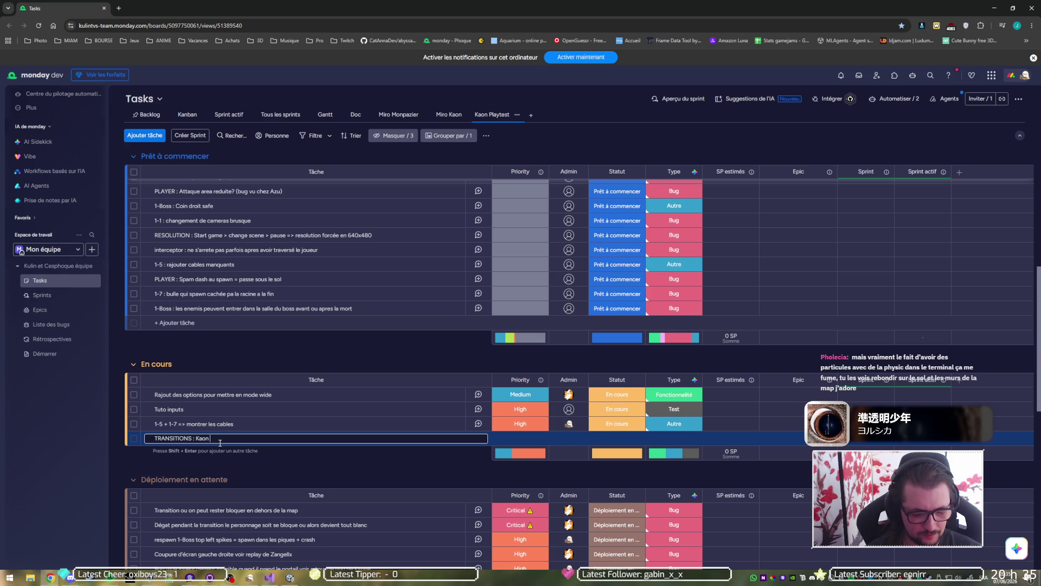
{"action": "type", "text": "shiny en prenant des degats "}
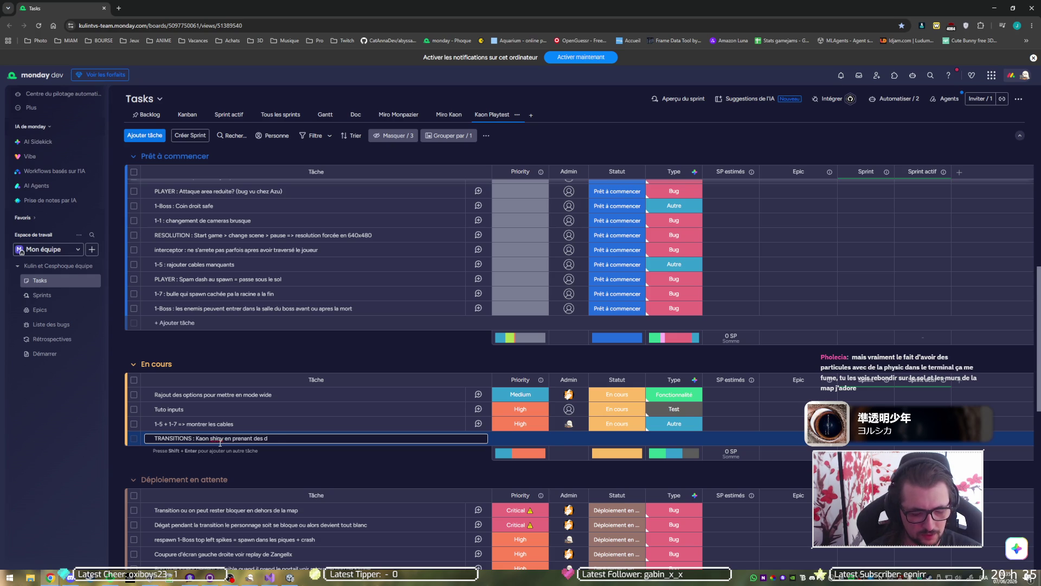
{"action": "type", "text": "pendant"}
{"action": "type", "text": " la transiyion"}
{"action": "key", "text": "BackSpace"}
{"action": "type", "text": "t"}
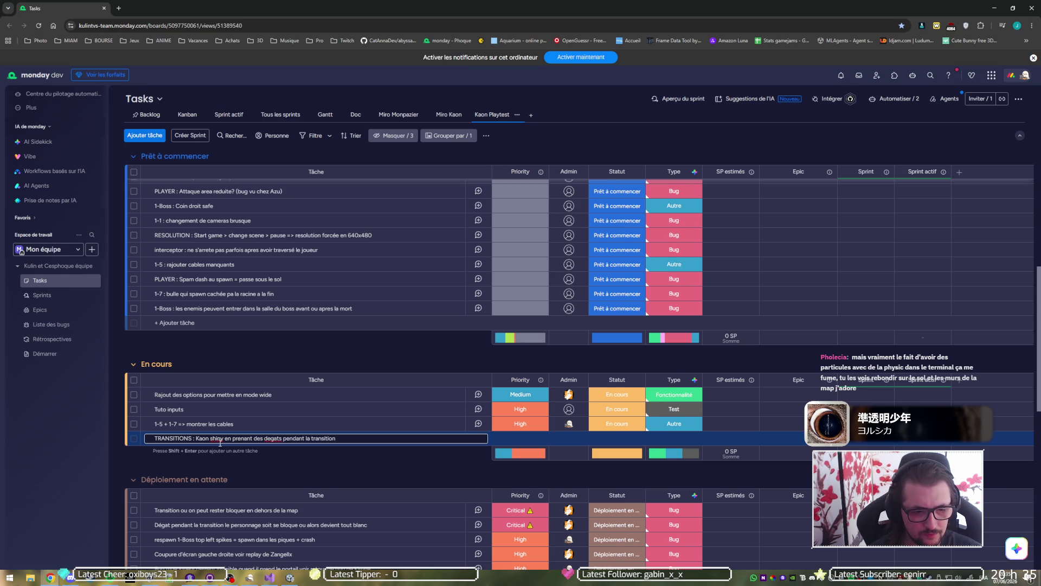
{"action": "key", "text": "Return"}
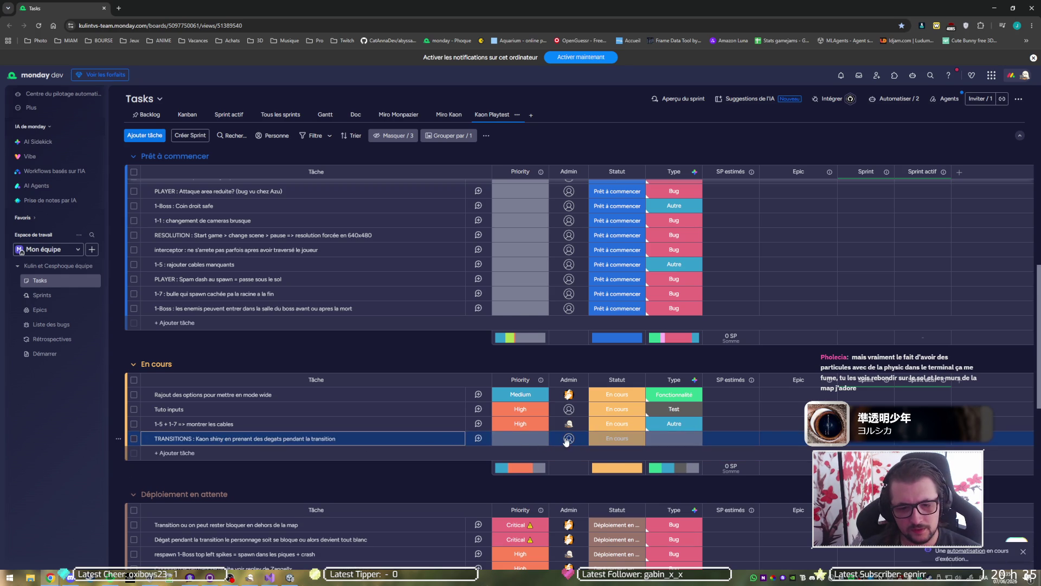
{"action": "left_click", "coordinate": [567, 439]}
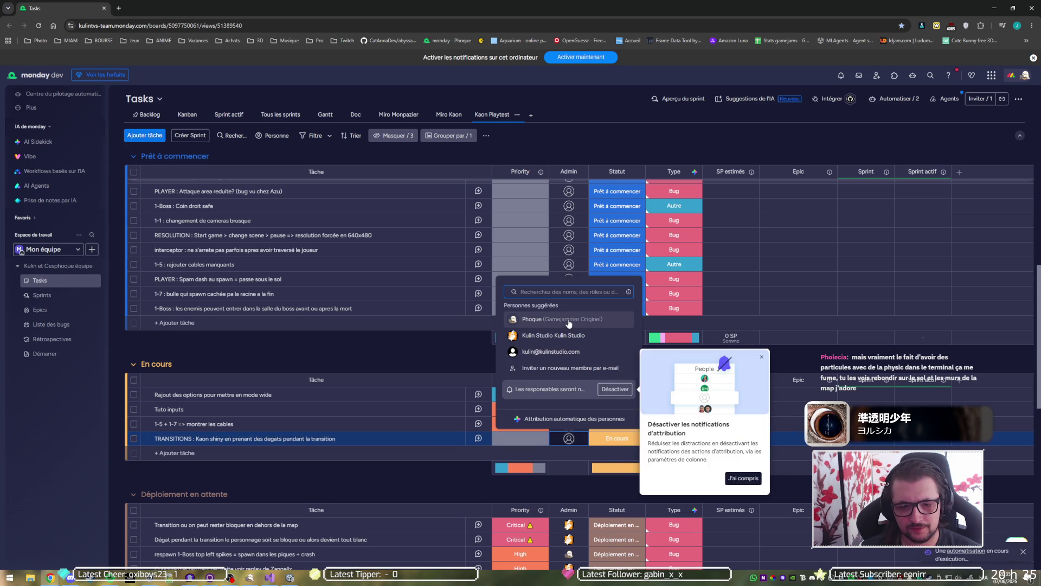
{"action": "left_click", "coordinate": [568, 321]}
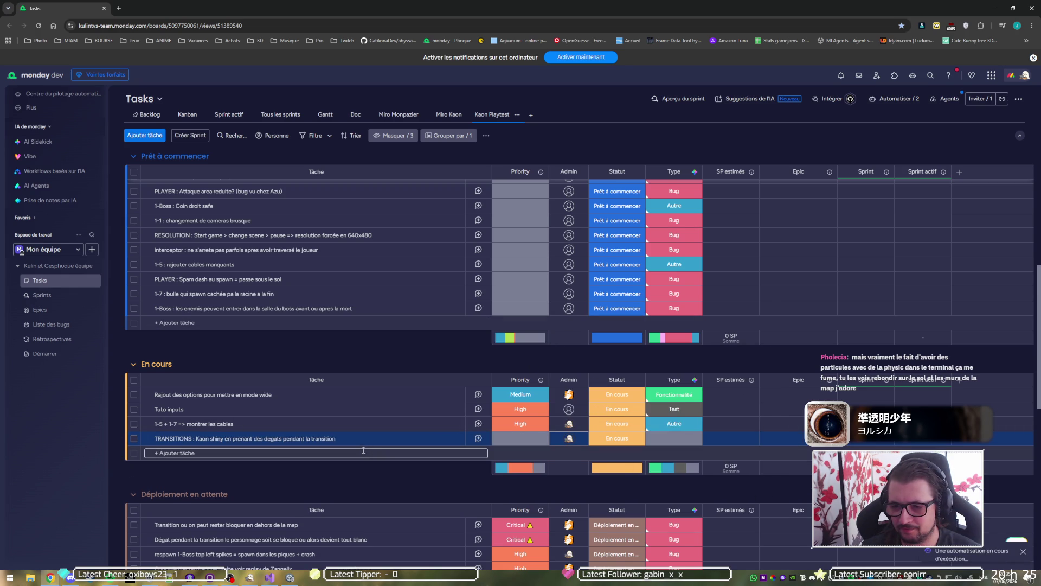
{"action": "scroll", "coordinate": [942, 404], "scroll_direction": "down", "scroll_amount": 1}
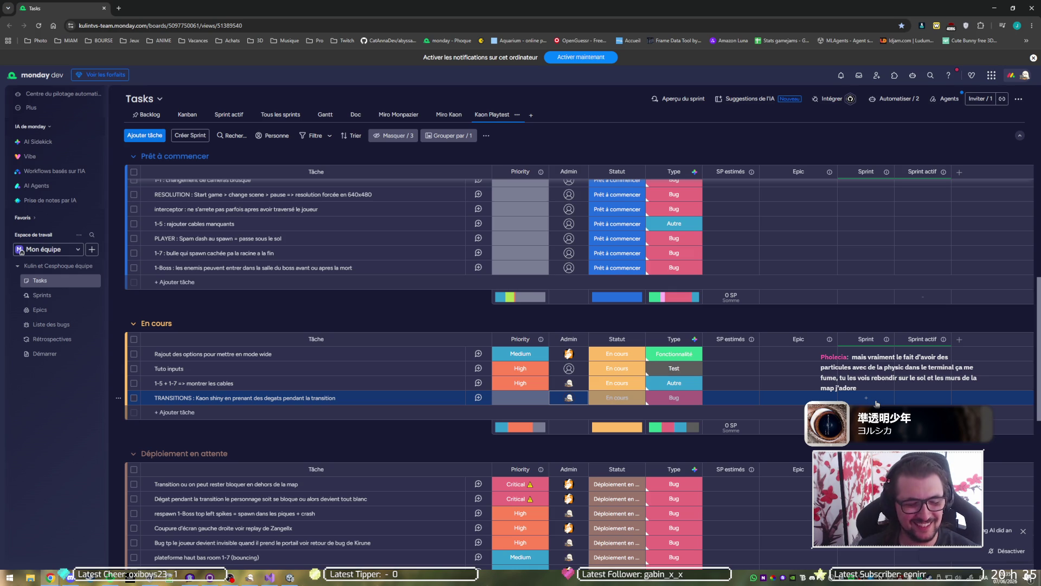
Add task 'TRANSITIONS : réactivation du trigger en entrant dans une piece' to En cours.
{"action": "left_click", "coordinate": [190, 414]}
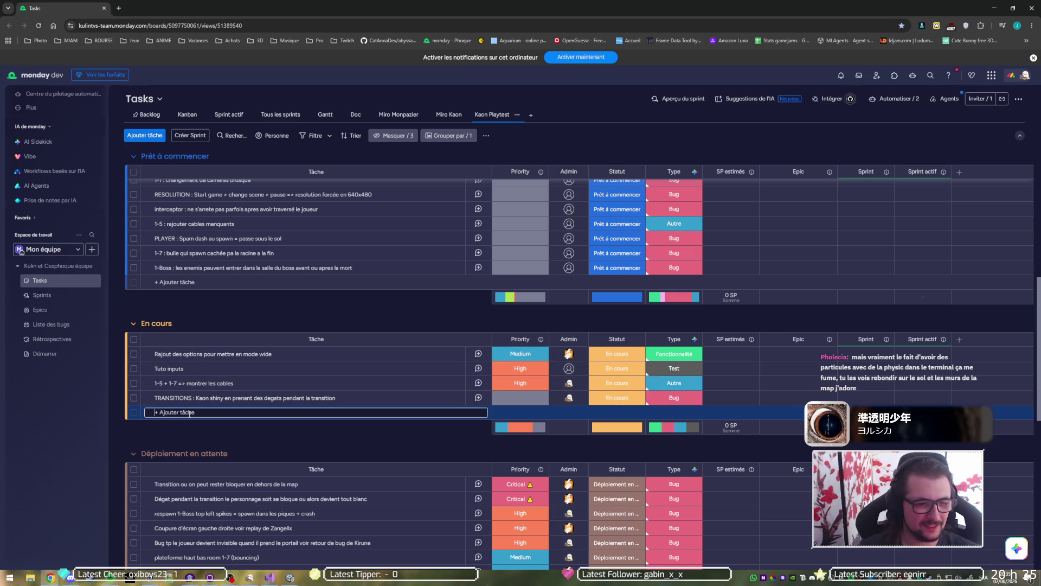
{"action": "type", "text": "Tran"}
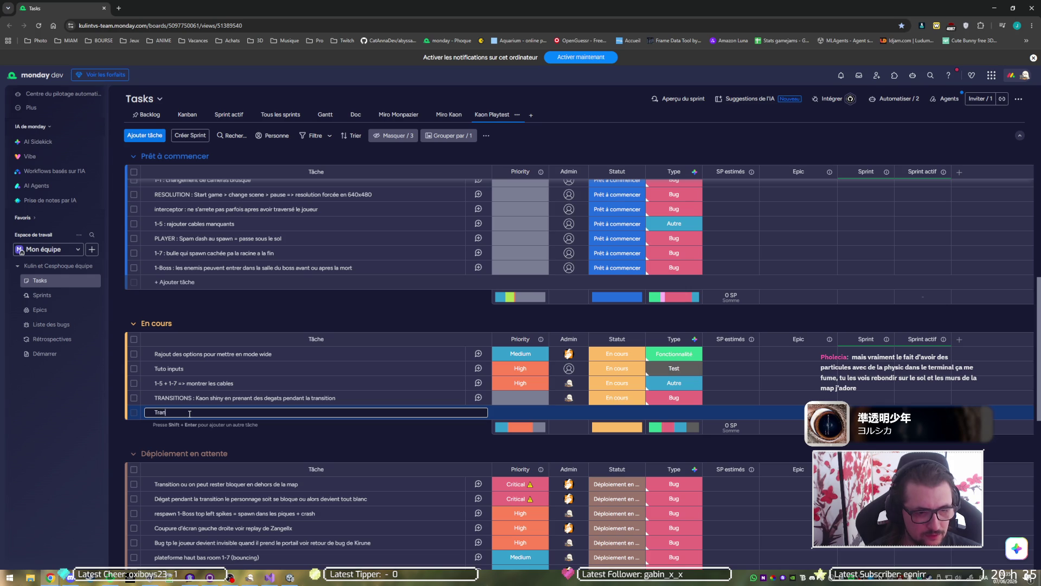
{"action": "key", "text": "BackSpace"}
{"action": "type", "text": "TRANS"}
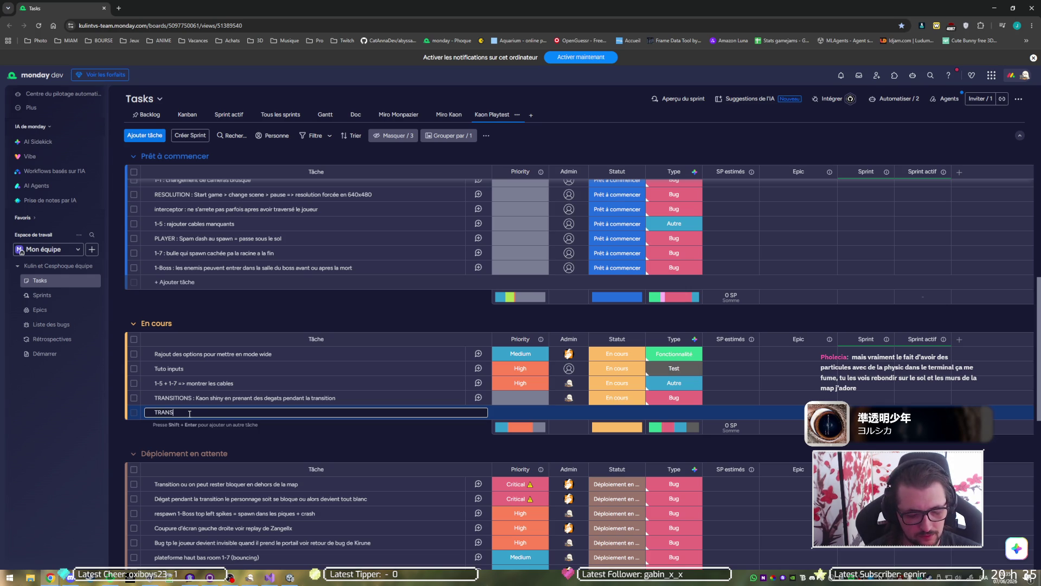
{"action": "type", "text": "ITIONS : "}
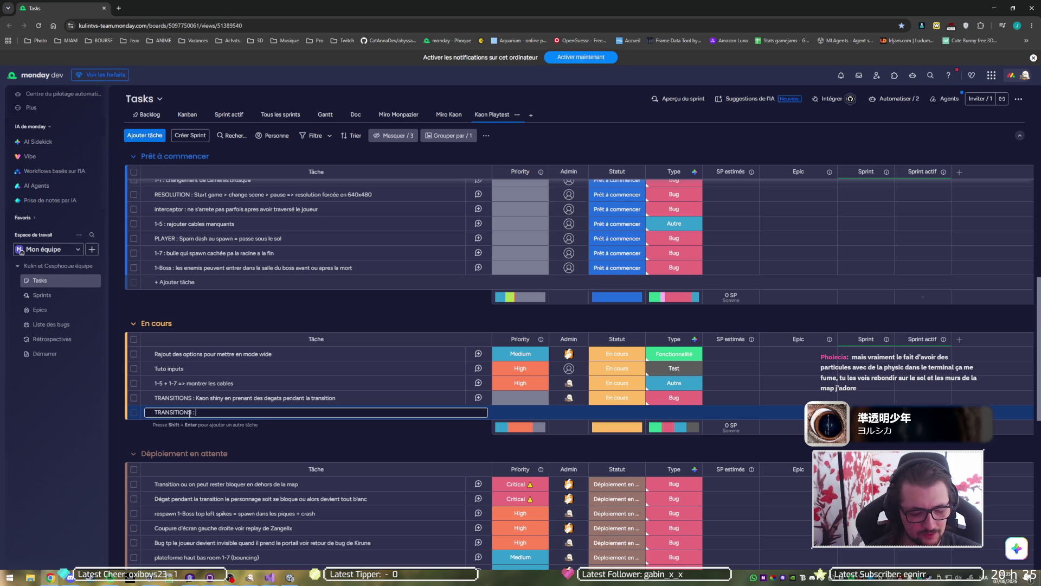
{"action": "type", "text": "double"}
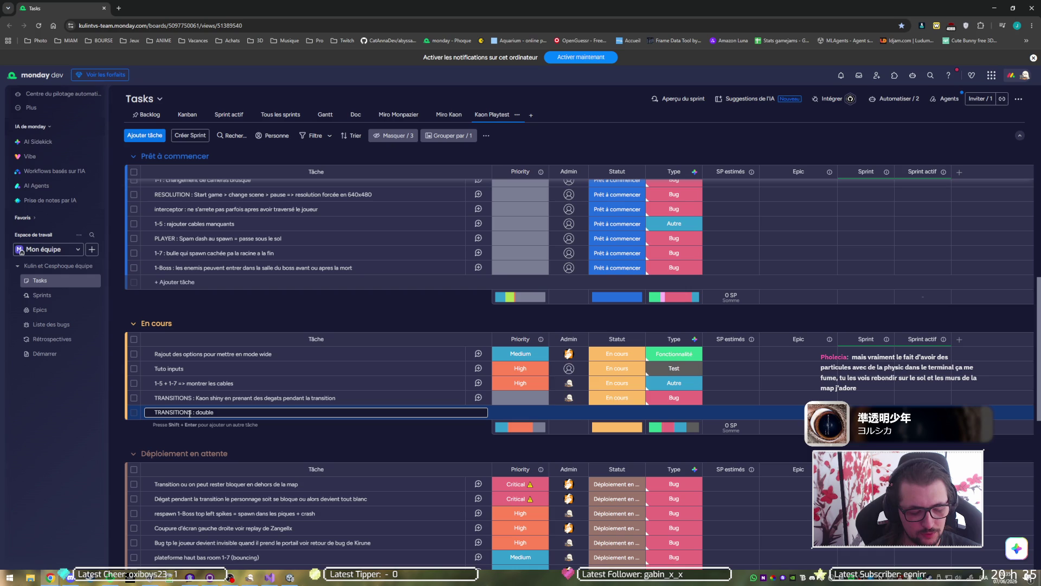
{"action": "key", "text": "ctrl+shift+Left"}
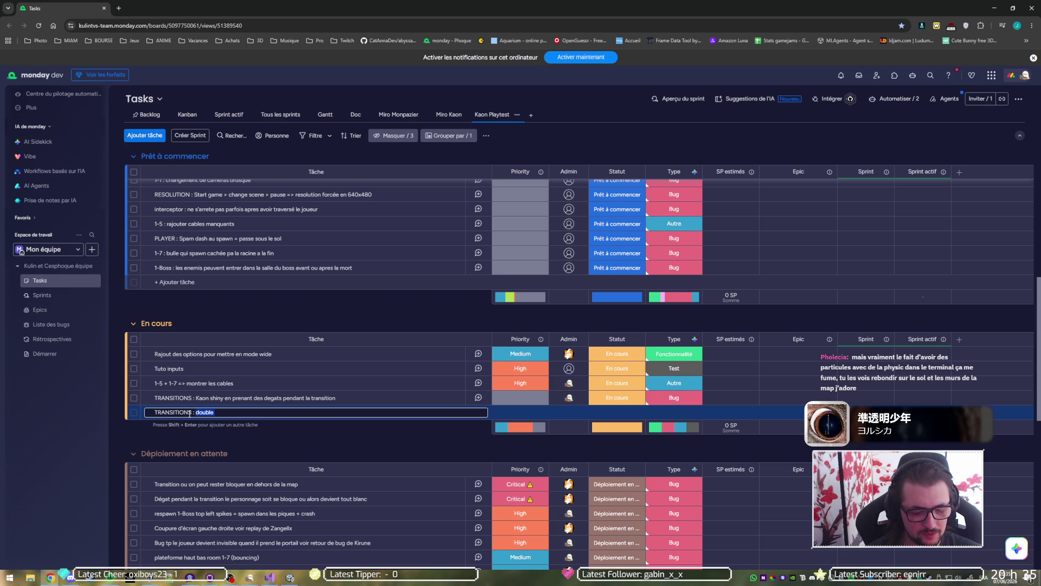
{"action": "type", "text": "réactivatiion"}
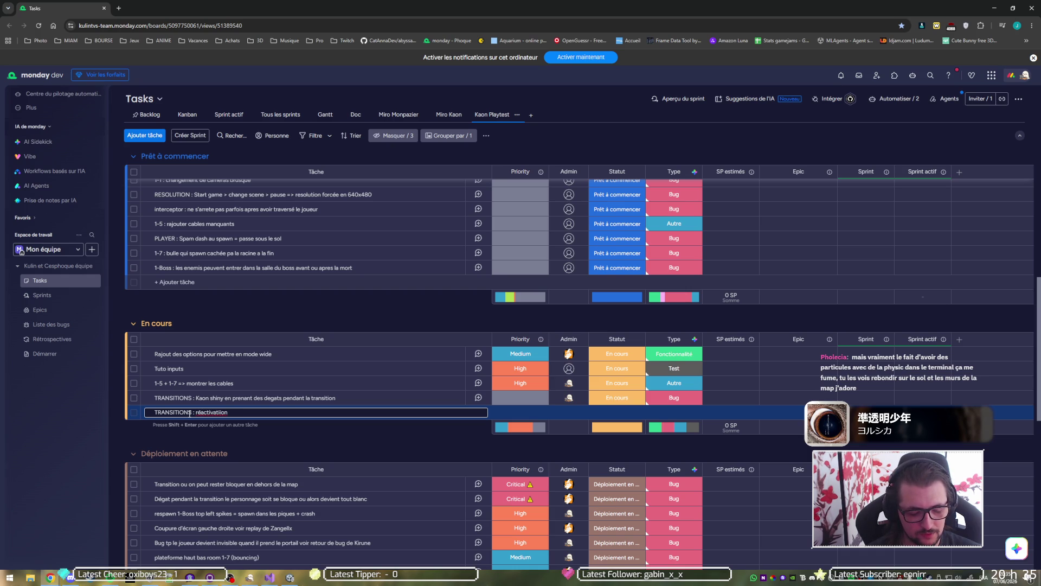
{"action": "type", "text": " du port"}
{"action": "key", "text": "BackSpace"}
{"action": "key", "text": "BackSpace"}
{"action": "key", "text": "BackSpace"}
{"action": "type", "text": "trigger en entrant"}
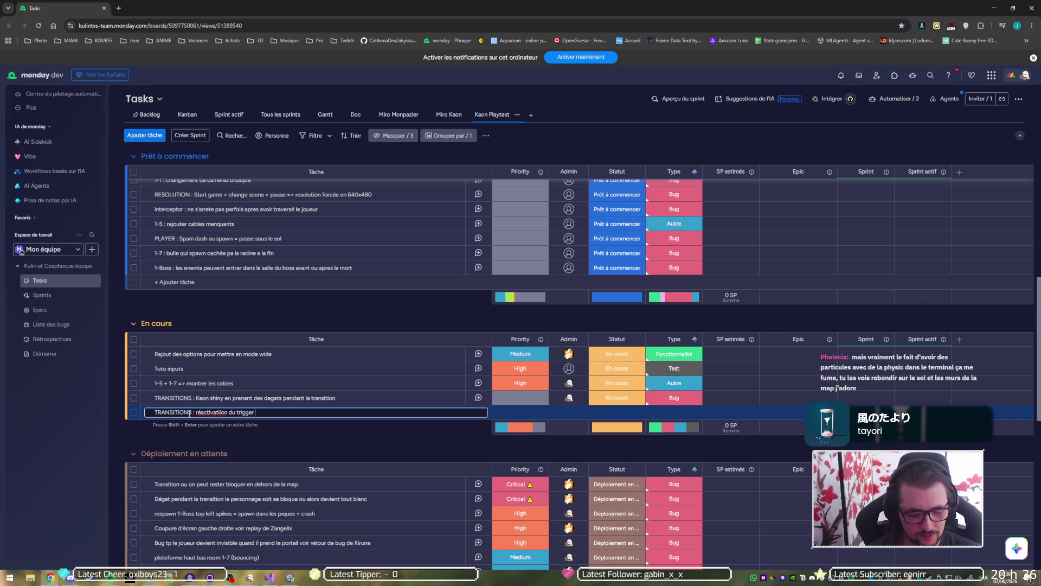
{"action": "type", "text": " dan"}
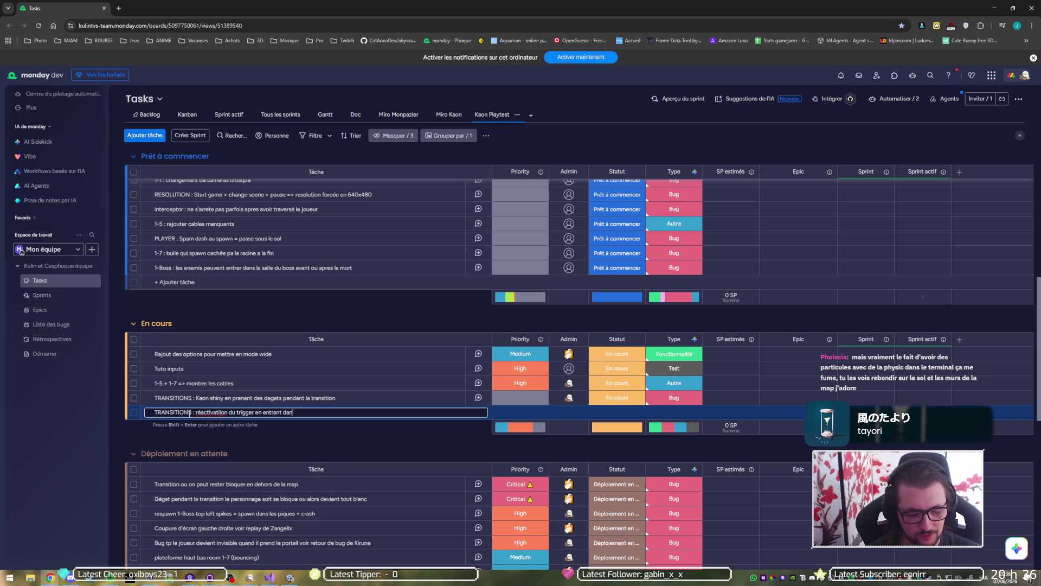
{"action": "type", "text": "s une piece"}
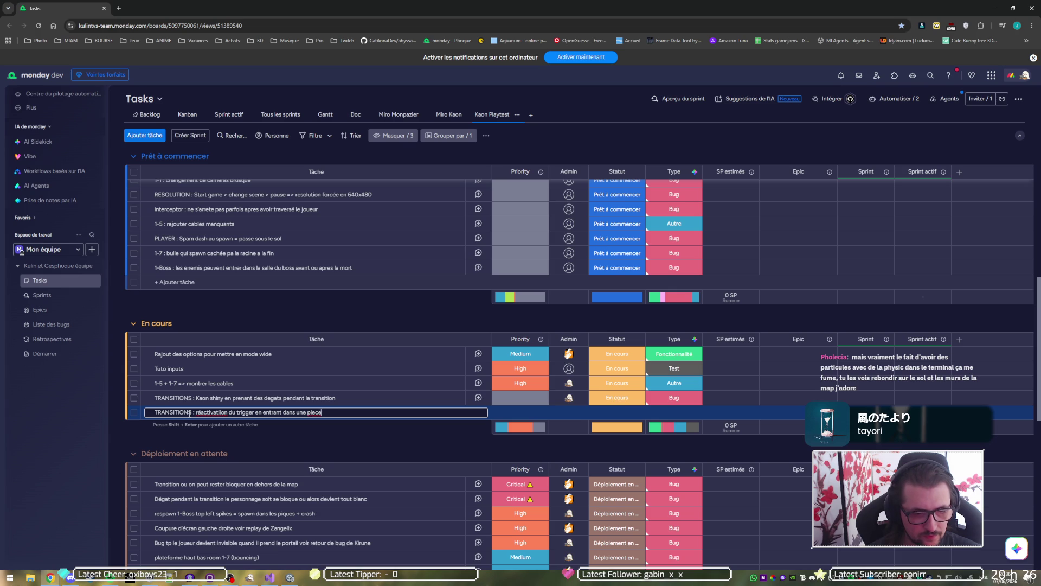
{"action": "key", "text": "BackSpace"}
{"action": "key", "text": "Return"}
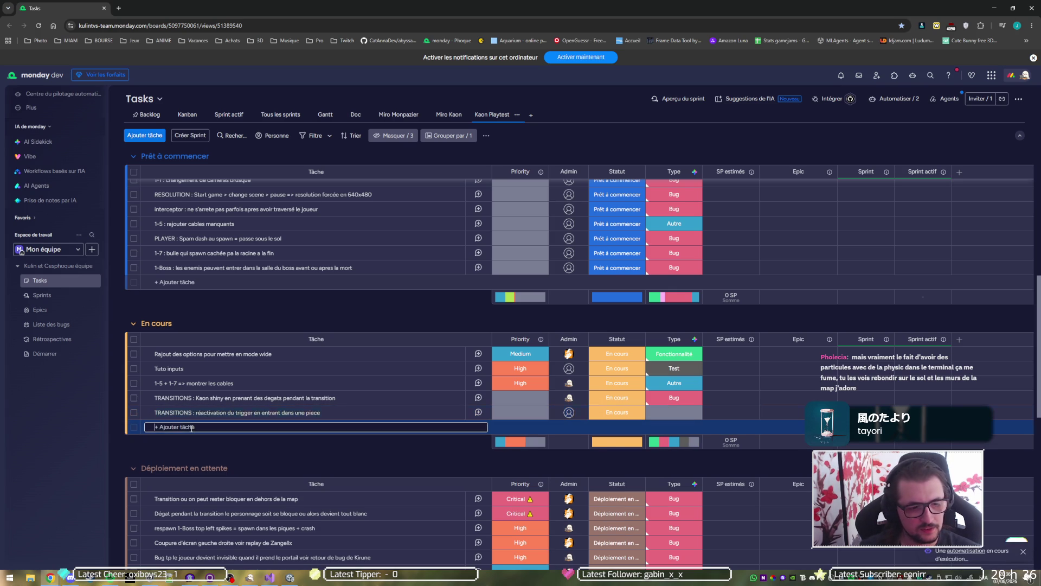
Add task 'TP : Spam le dash fait passer sous le sol' to En cours.
{"action": "type", "text": "TRANSITIONS"}
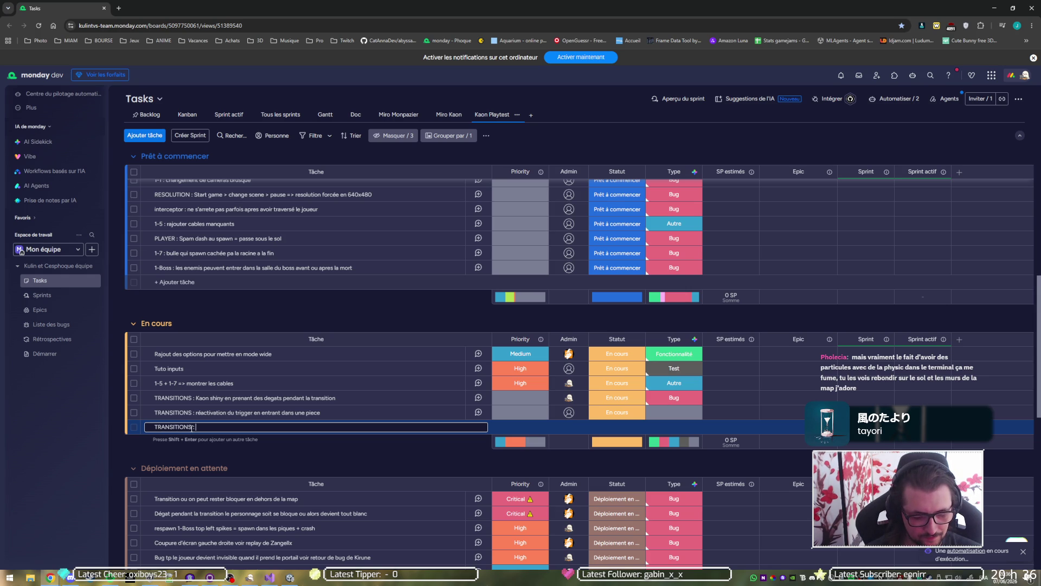
{"action": "double_click", "coordinate": [191, 428]}
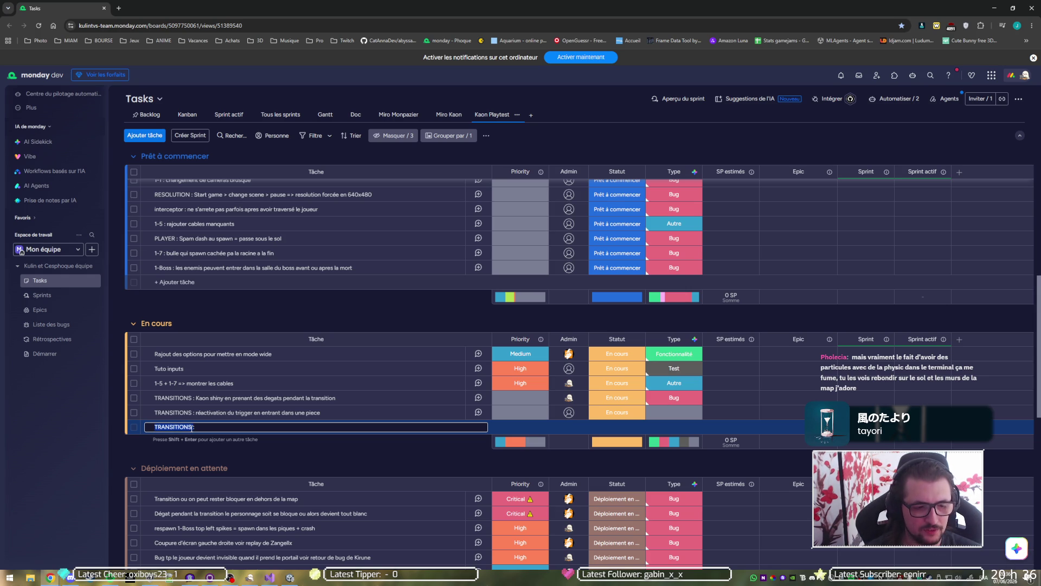
{"action": "type", "text": "TR"}
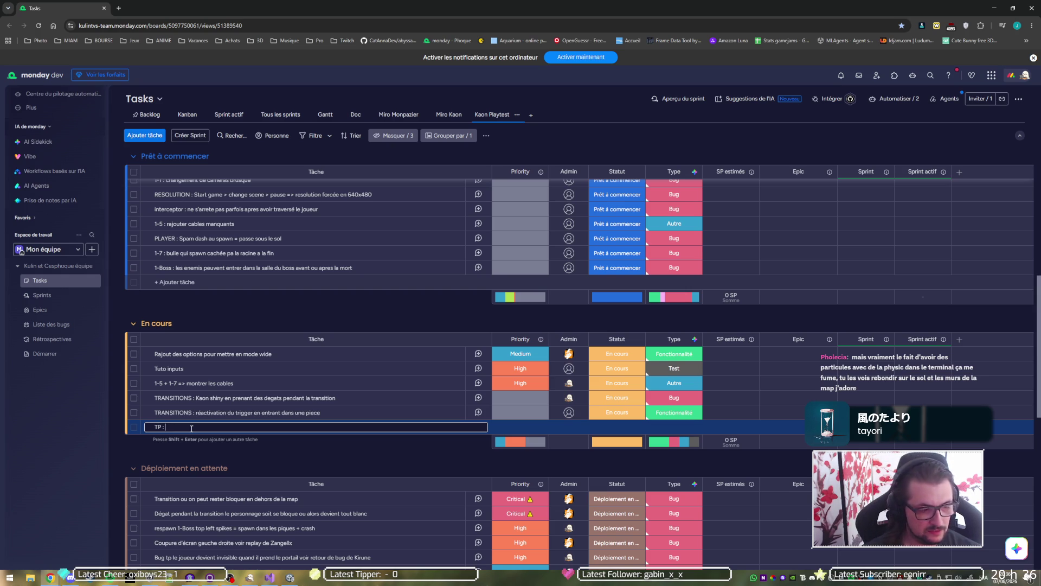
{"action": "type", "text": "pam le dash"}
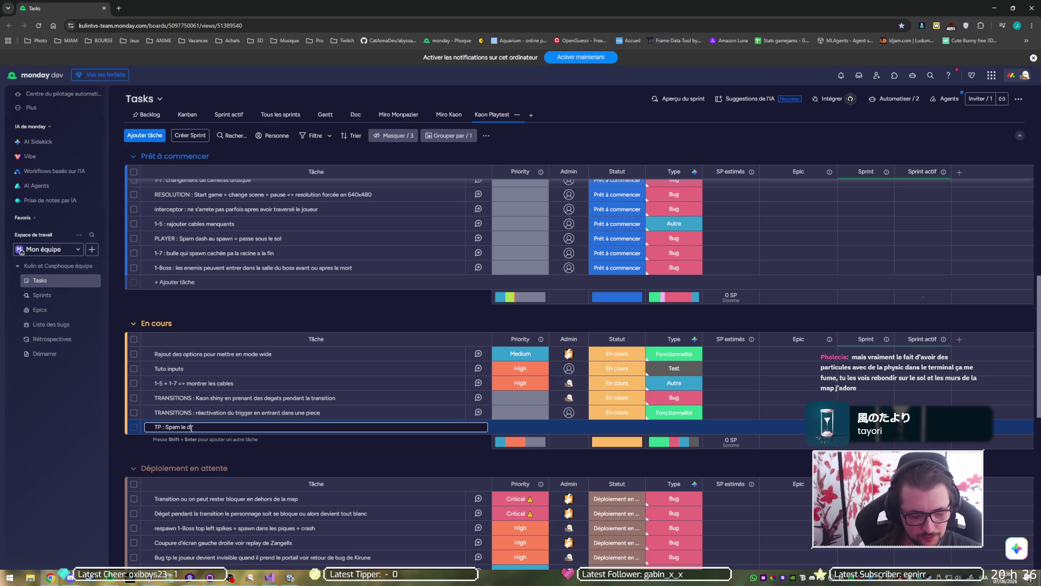
{"action": "type", "text": " fait passer sous le sol"}
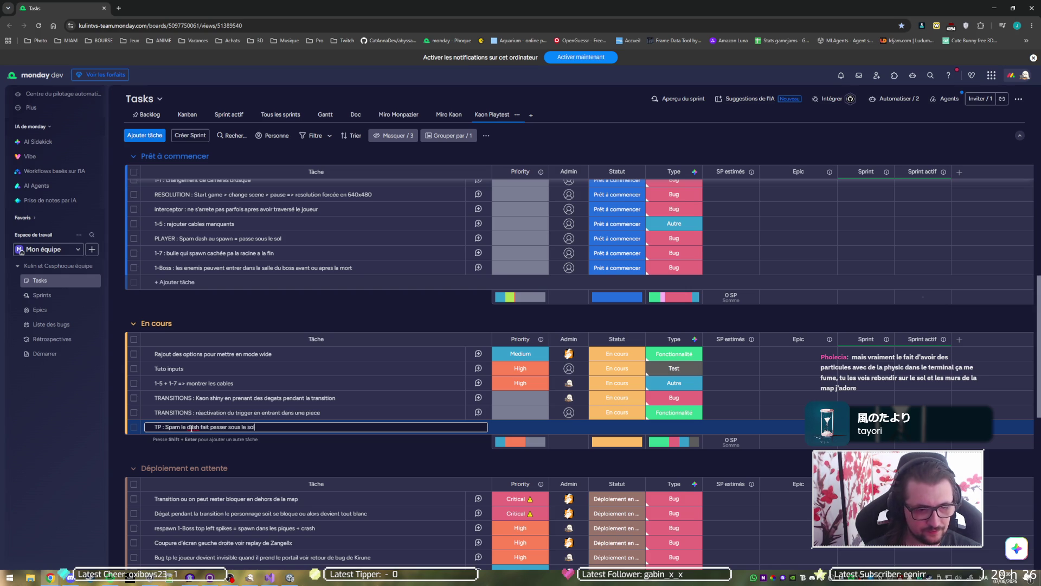
{"action": "key", "text": "Return"}
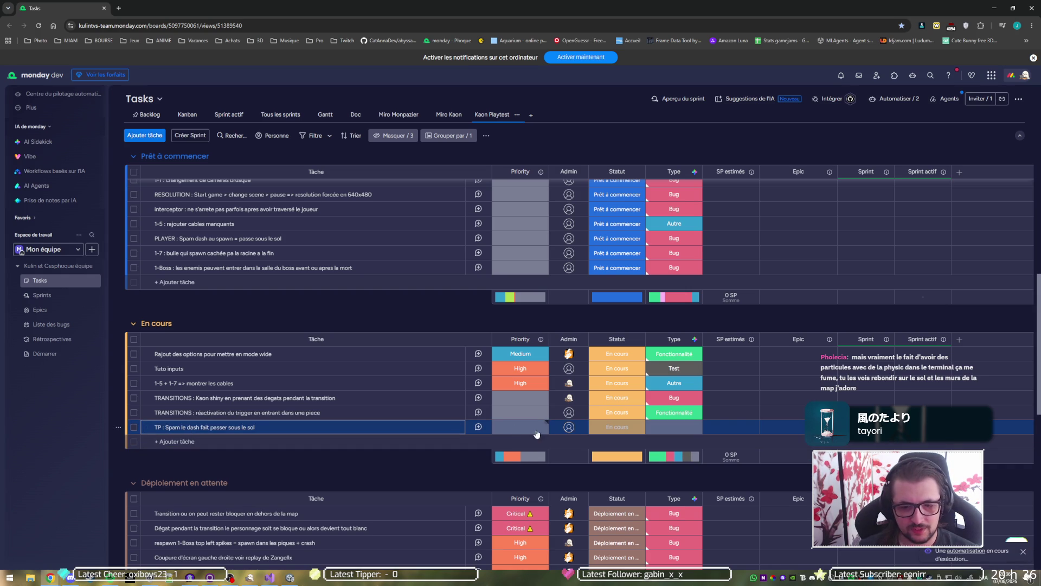
Set the TP dash task's status to A tester and assign the suggested team member as Admin.
{"action": "left_click", "coordinate": [614, 433]}
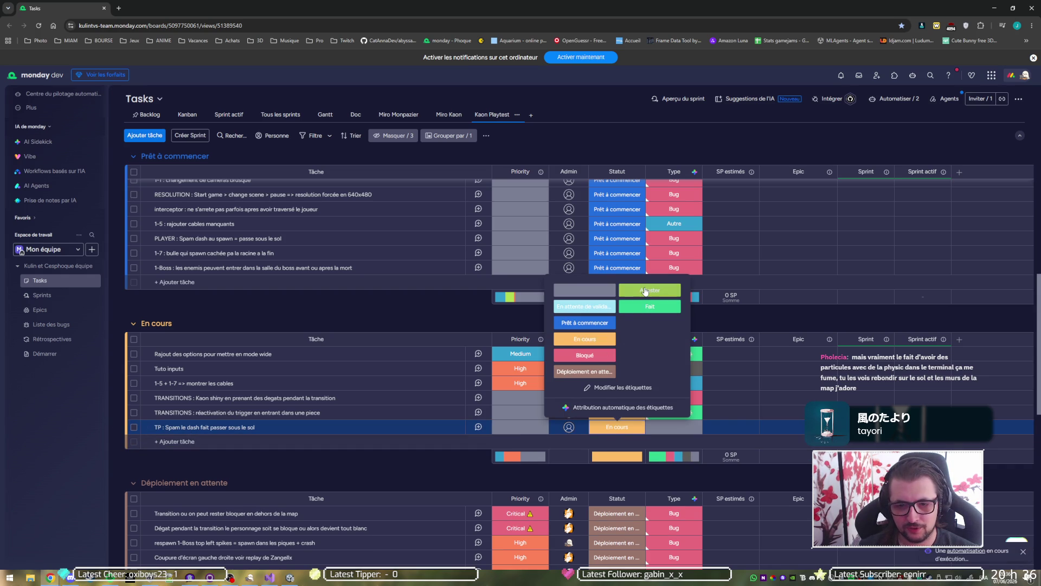
{"action": "left_click", "coordinate": [649, 290]}
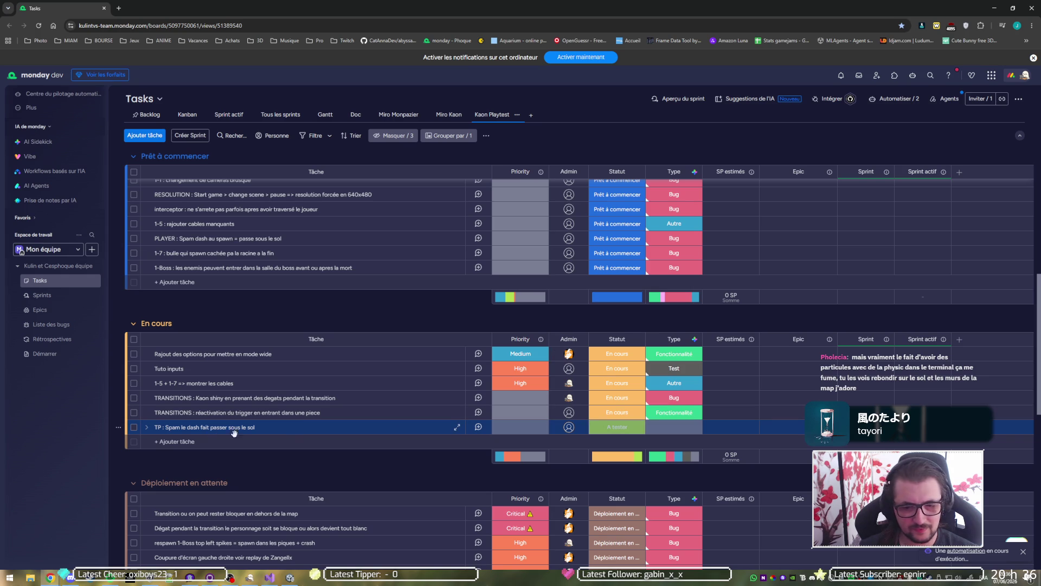
{"action": "left_click", "coordinate": [568, 427]}
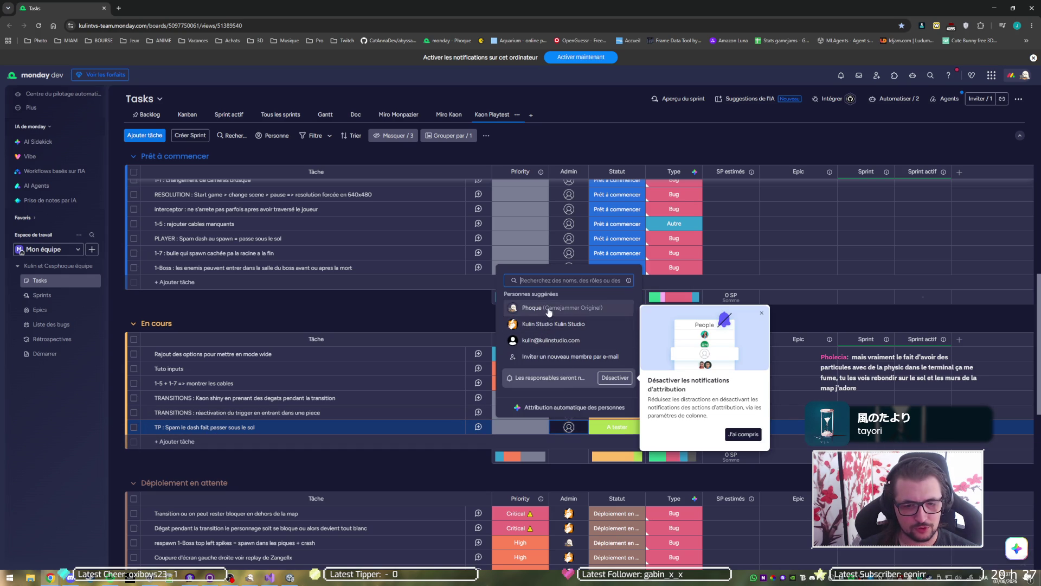
{"action": "left_click", "coordinate": [548, 309]}
Assign the same team member as Admin of the trigger-reactivation task, then return to Unity.
{"action": "left_click", "coordinate": [569, 412]}
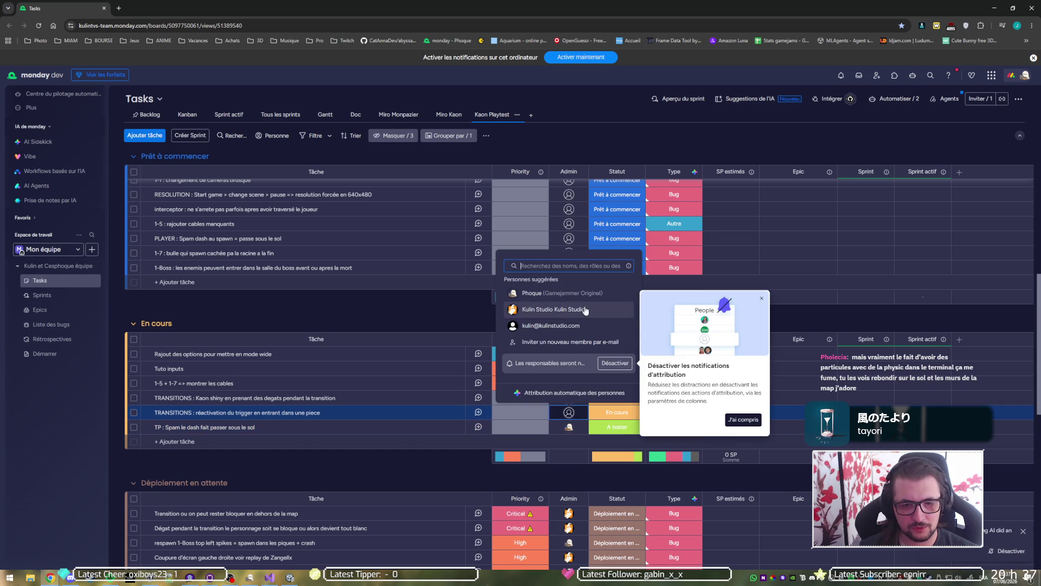
{"action": "left_click", "coordinate": [548, 293]}
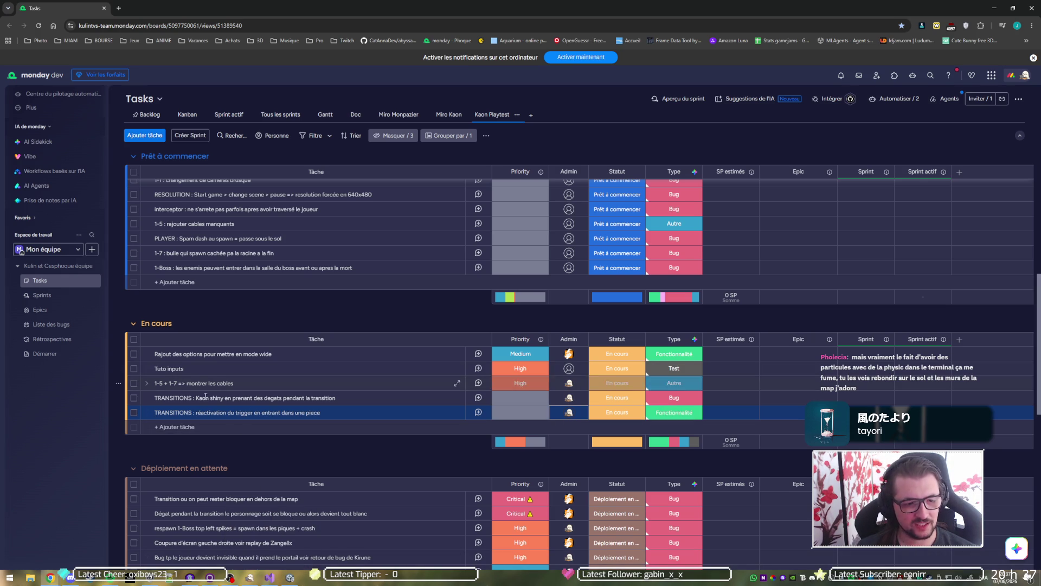
{"action": "left_click", "coordinate": [270, 577]}
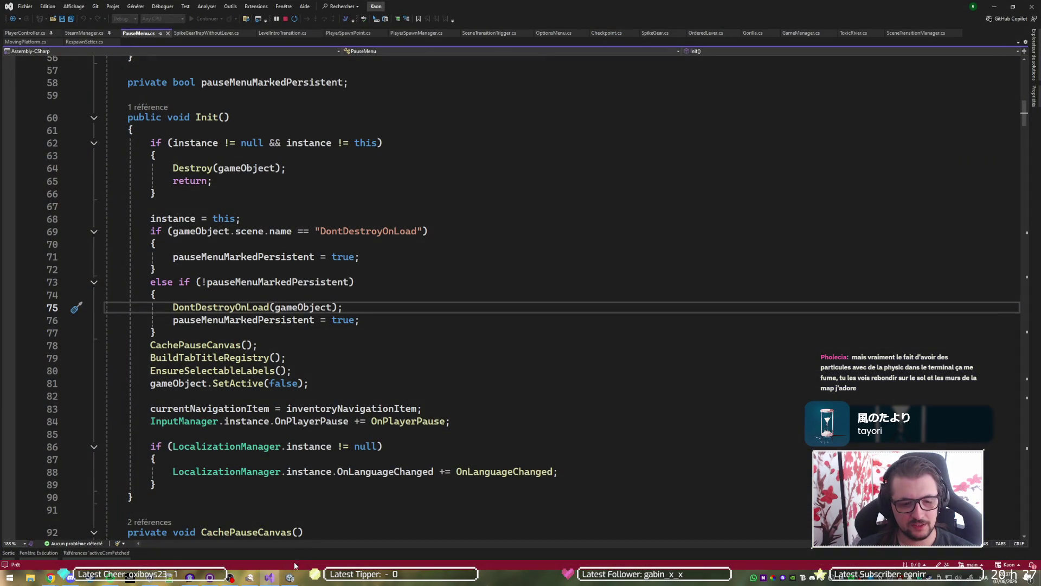
{"action": "left_click", "coordinate": [286, 578]}
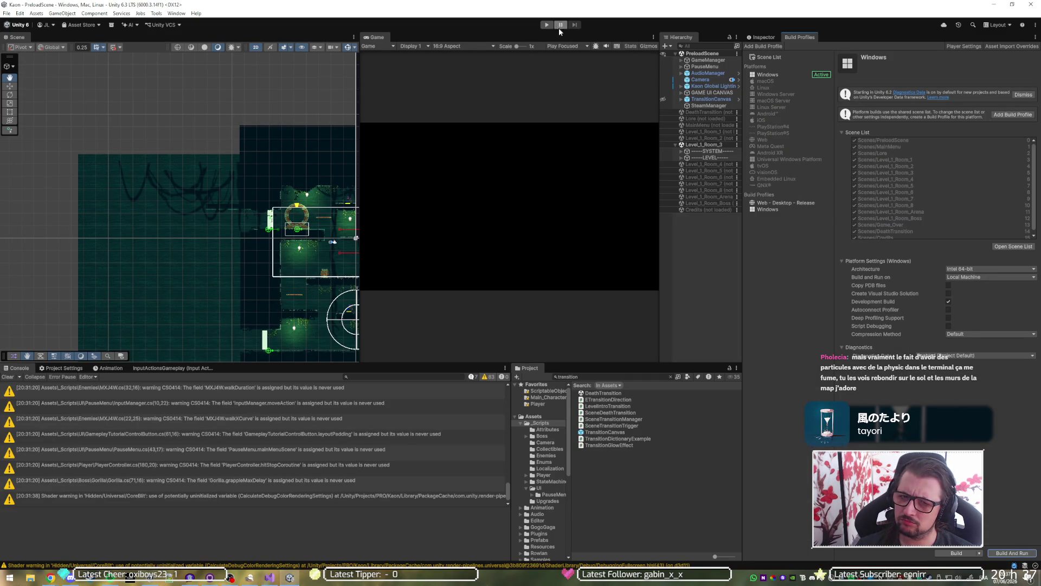
Unload Level_1_Room_3, then load Level_1_Room_7 and look around it in the Scene view.
{"action": "right_click", "coordinate": [701, 144]}
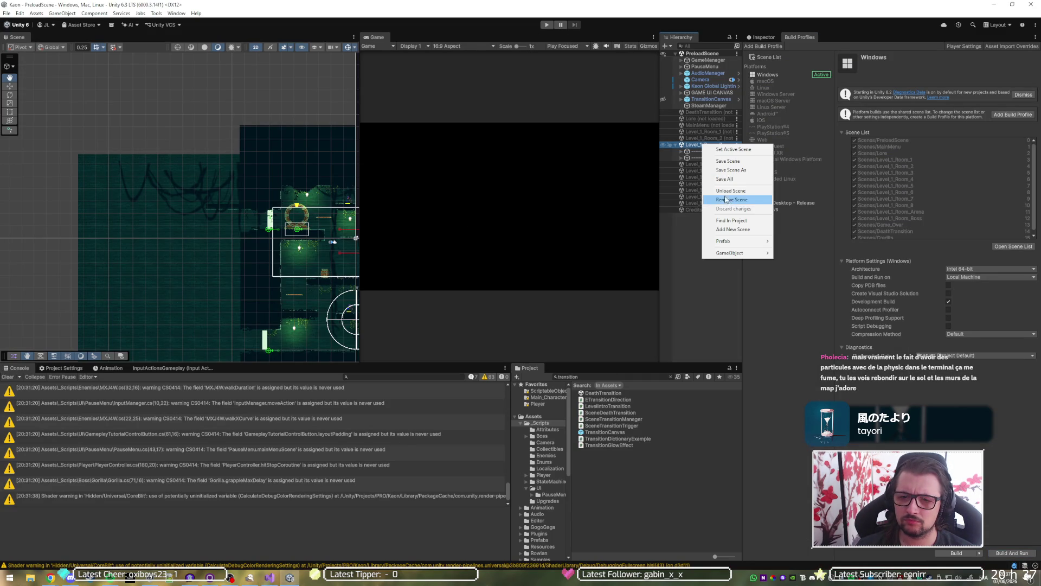
{"action": "left_click", "coordinate": [728, 190]}
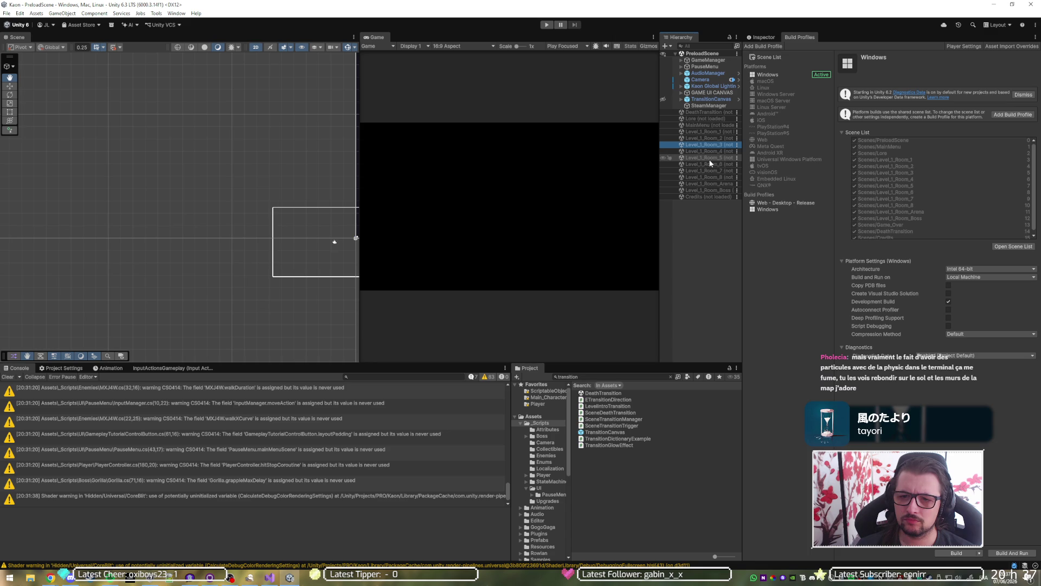
{"action": "right_click", "coordinate": [708, 170]}
{"action": "left_click", "coordinate": [726, 178]}
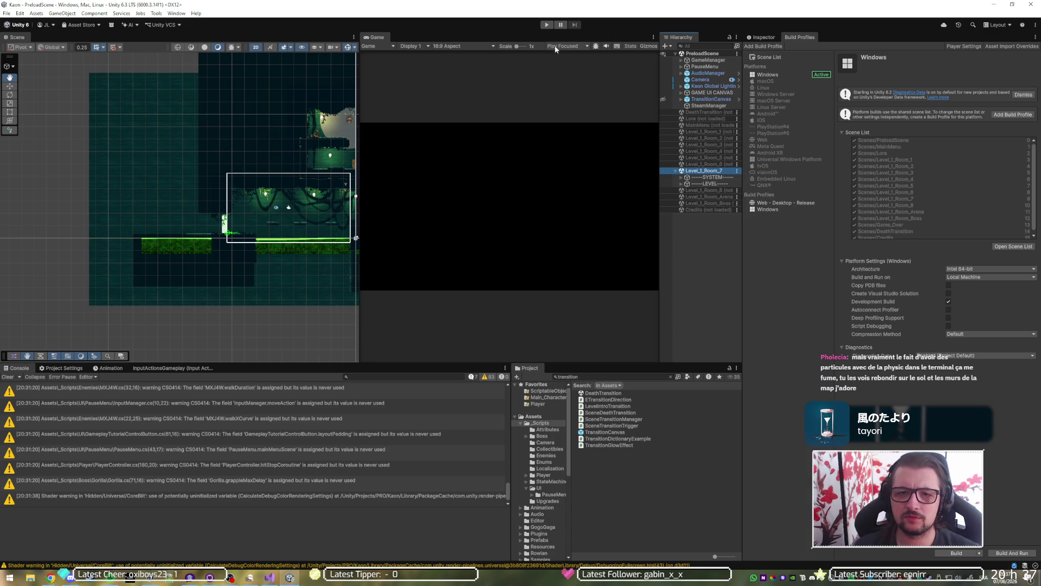
{"action": "left_click_drag", "start_coordinate": [306, 204], "coordinate": [172, 224]}
{"action": "scroll", "coordinate": [172, 224], "scroll_direction": "up", "scroll_amount": 2}
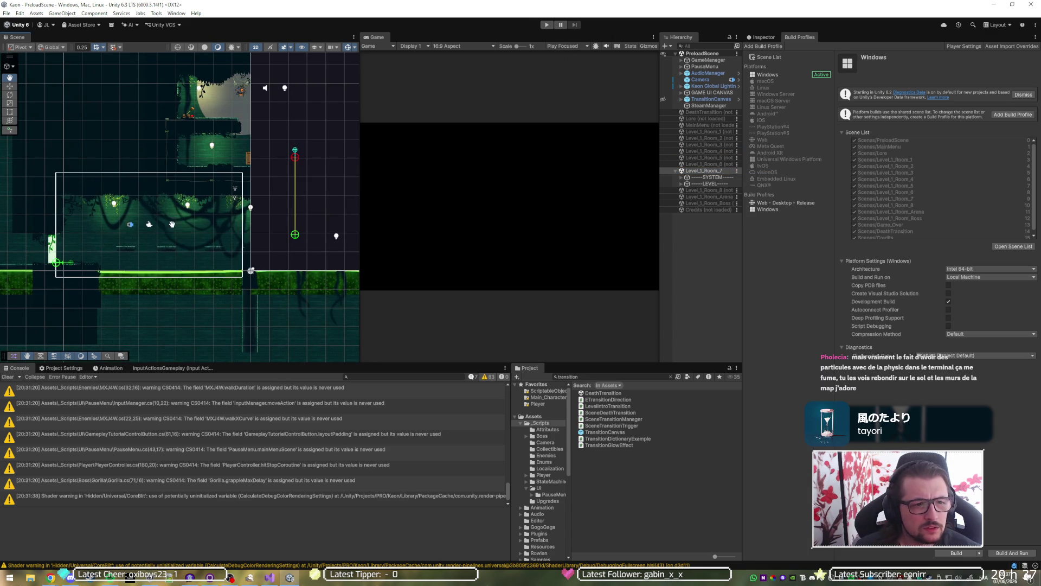
{"action": "scroll", "coordinate": [142, 256], "scroll_direction": "down", "scroll_amount": 10}
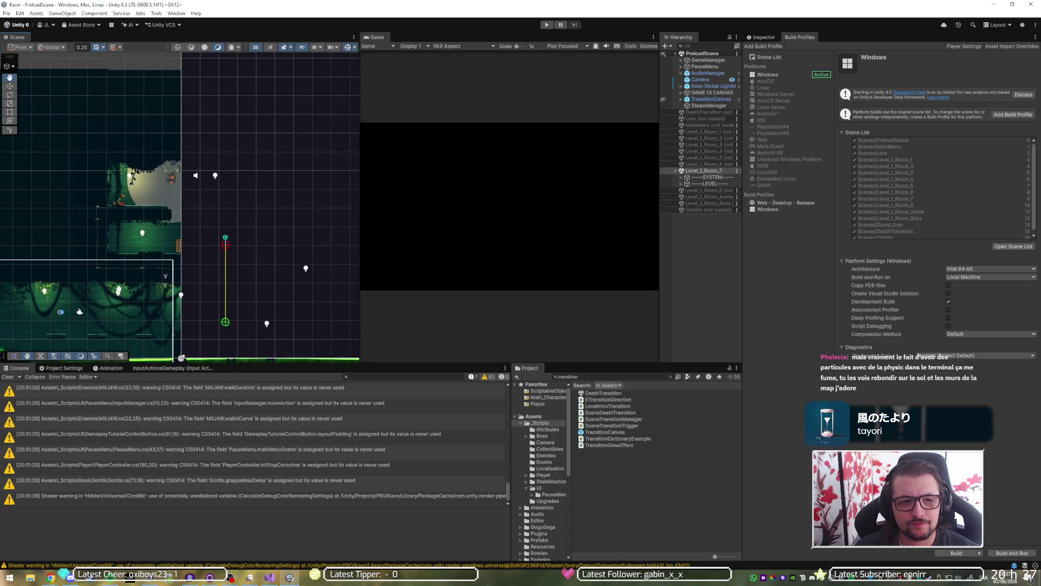
{"action": "scroll", "coordinate": [142, 255], "scroll_direction": "up", "scroll_amount": 5}
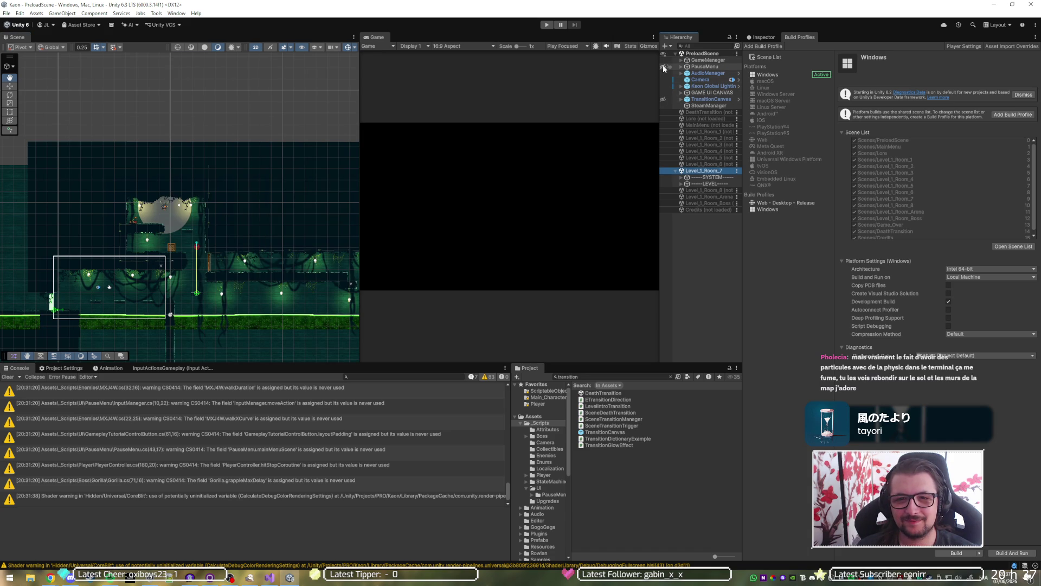
{"action": "left_click_drag", "start_coordinate": [225, 245], "coordinate": [214, 227]}
{"action": "scroll", "coordinate": [215, 226], "scroll_direction": "up", "scroll_amount": 5}
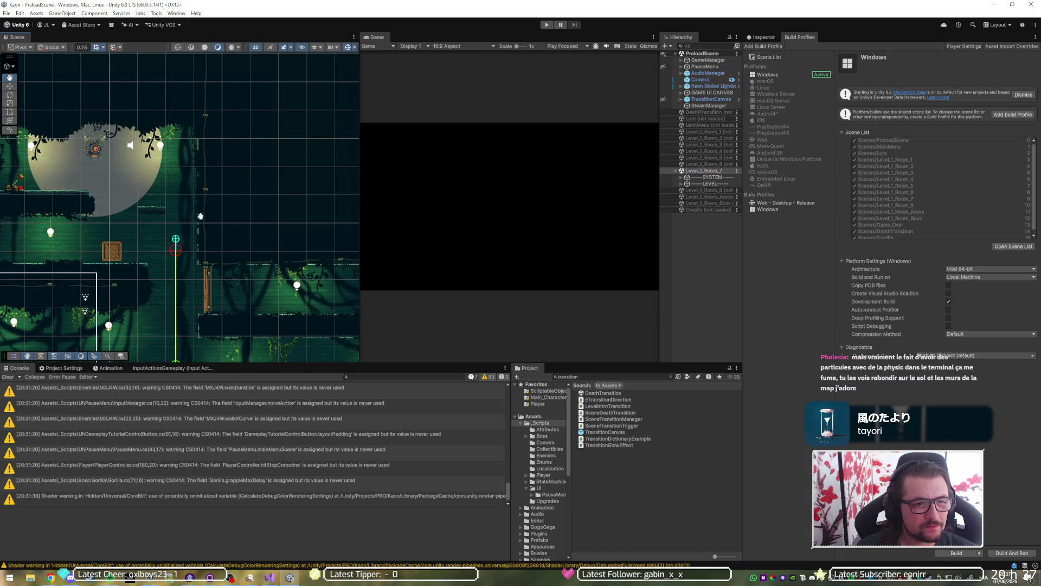
{"action": "left_click_drag", "start_coordinate": [140, 262], "coordinate": [90, 224]}
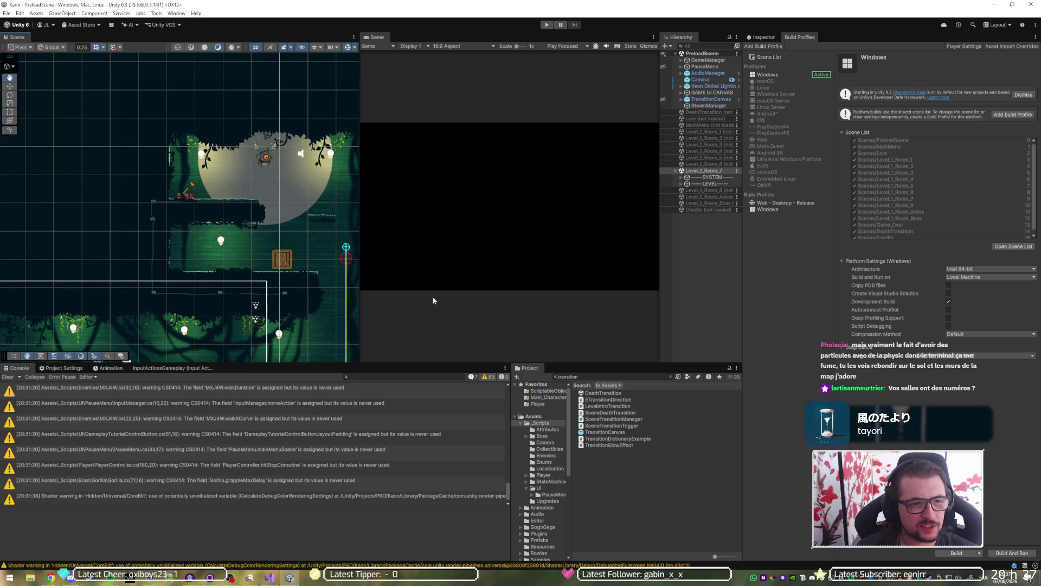
{"action": "mouse_move", "coordinate": [437, 269]}
{"action": "left_mouse_down"}
{"action": "mouse_move", "coordinate": [409, 264]}
{"action": "mouse_move", "coordinate": [497, 267]}
{"action": "left_mouse_up"}
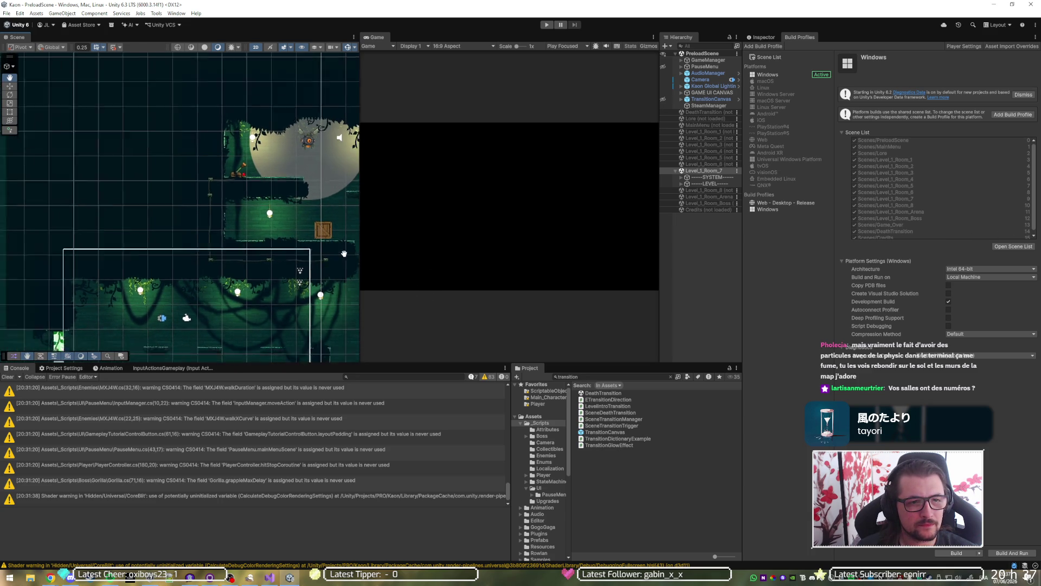
{"action": "scroll", "coordinate": [280, 238], "scroll_direction": "down", "scroll_amount": 3}
Swap Level_1_Room_7 for Level_1_Room_5, view its crate and platform, and enter Play mode.
{"action": "right_click", "coordinate": [718, 171]}
{"action": "left_click", "coordinate": [730, 221]}
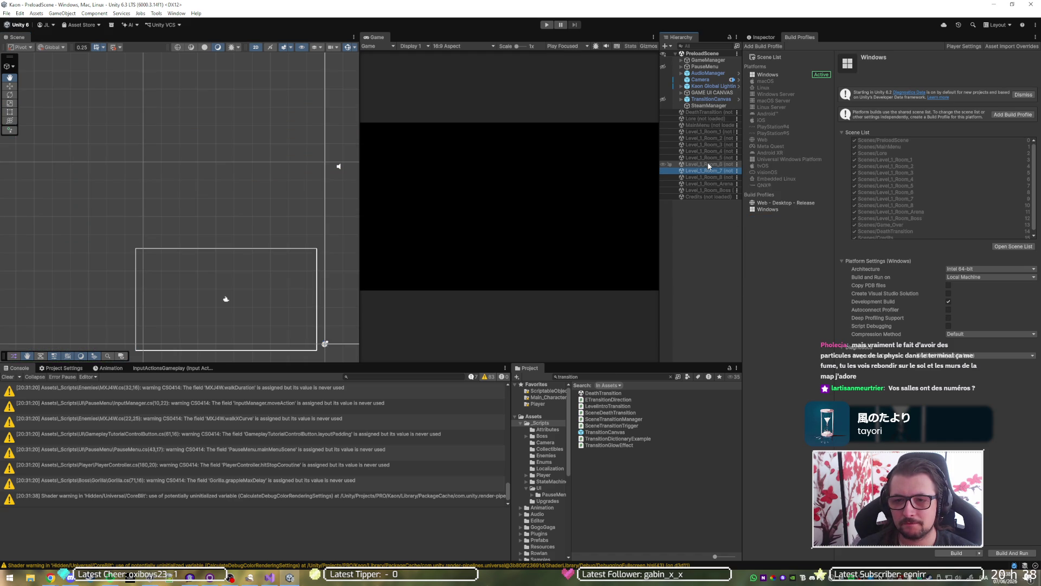
{"action": "right_click", "coordinate": [712, 157]}
{"action": "left_click", "coordinate": [720, 159]}
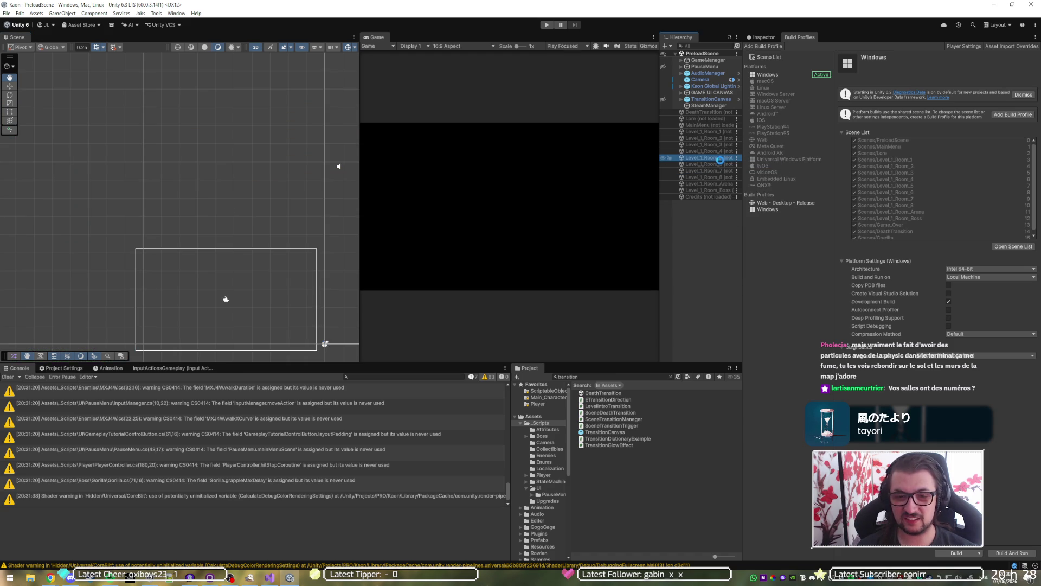
{"action": "scroll", "coordinate": [186, 233], "scroll_direction": "down", "scroll_amount": 3}
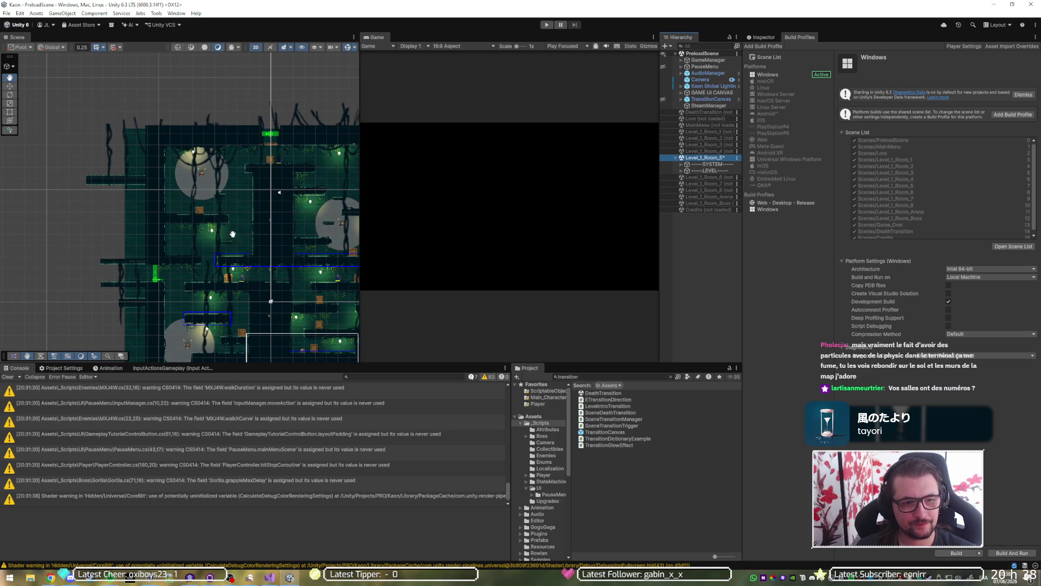
{"action": "scroll", "coordinate": [233, 234], "scroll_direction": "up", "scroll_amount": 5}
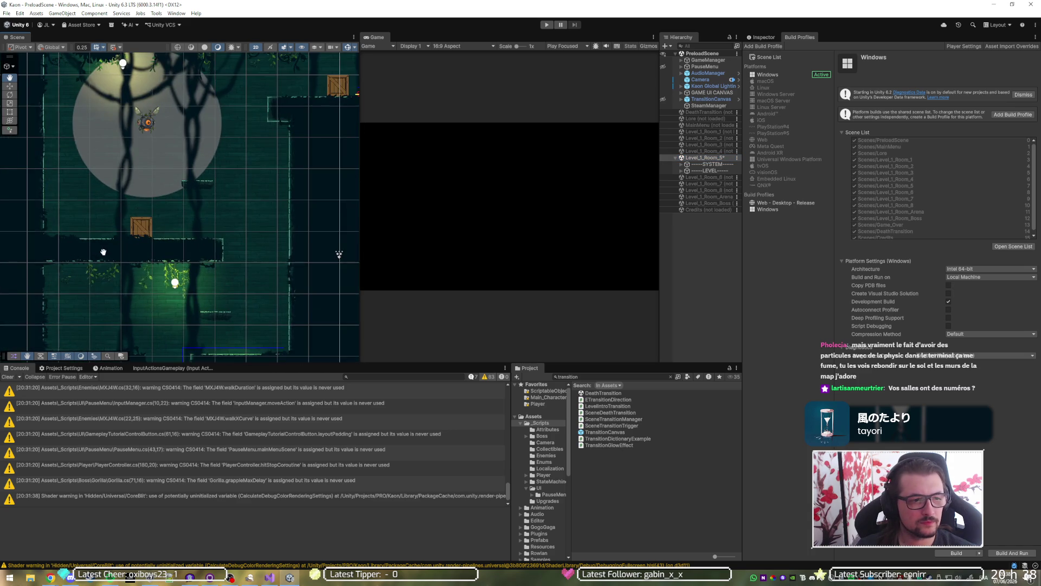
{"action": "left_click_drag", "start_coordinate": [103, 252], "coordinate": [269, 226]}
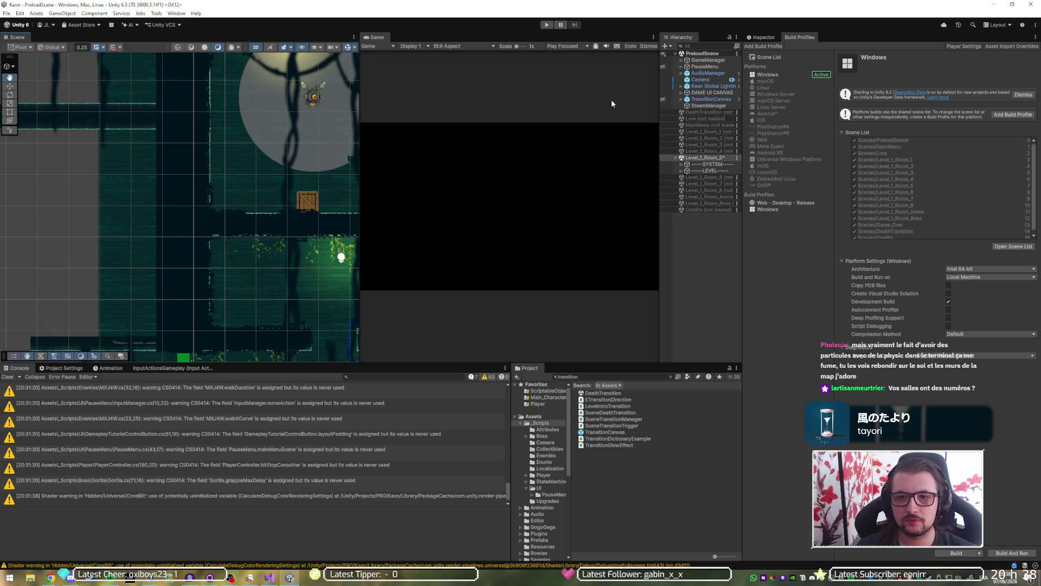
{"action": "left_click", "coordinate": [544, 25]}
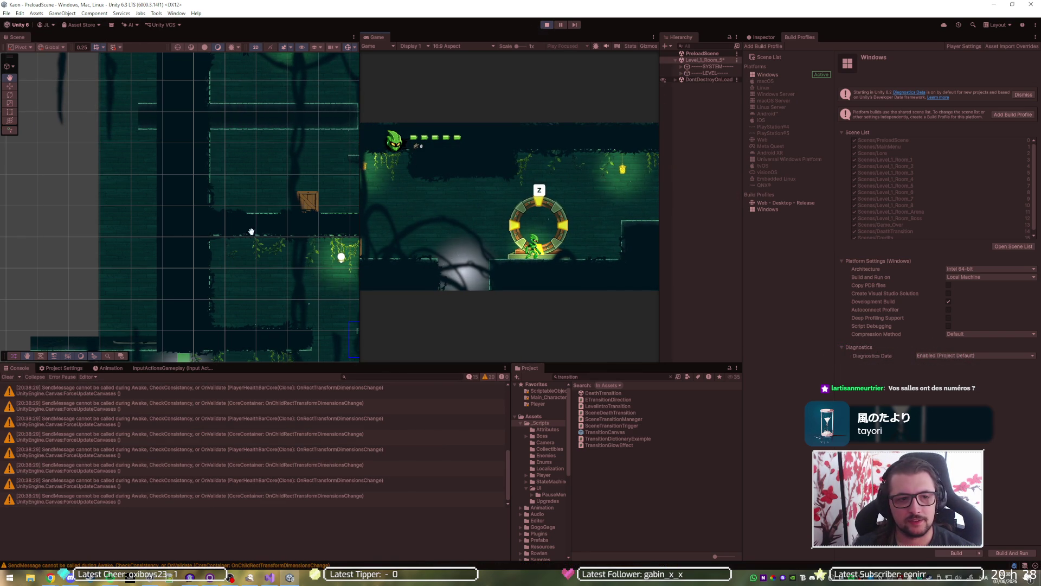
{"action": "key", "text": "f"}
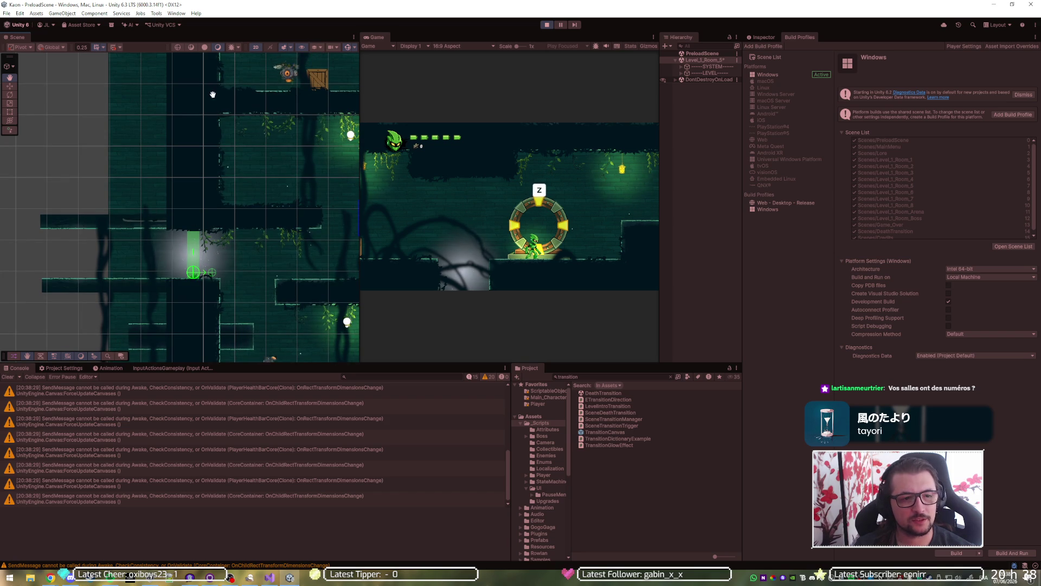
{"action": "scroll", "coordinate": [162, 211], "scroll_direction": "down", "scroll_amount": 3}
{"action": "scroll", "coordinate": [158, 207], "scroll_direction": "down", "scroll_amount": 2}
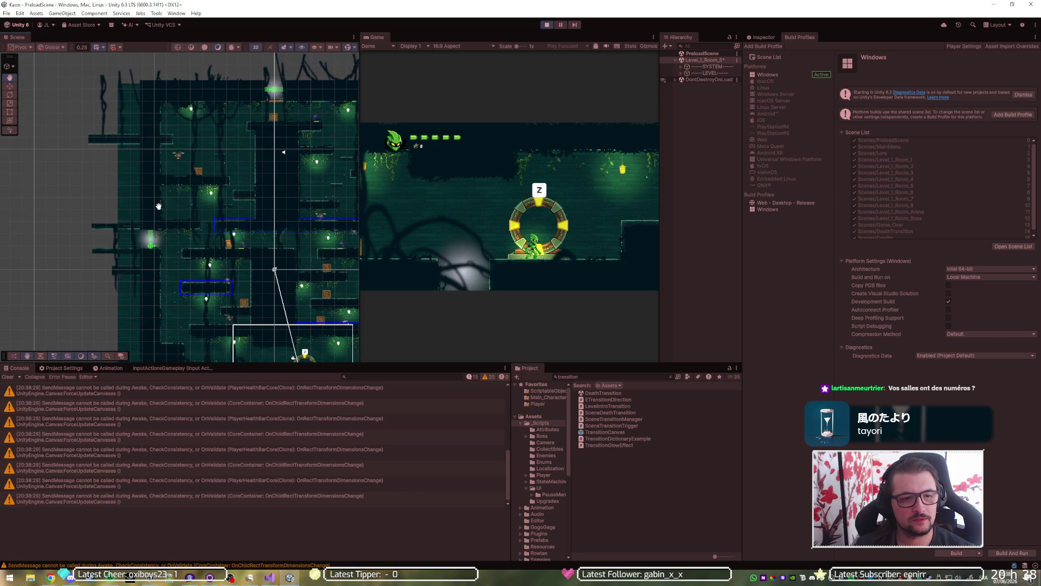
{"action": "left_click", "coordinate": [545, 26]}
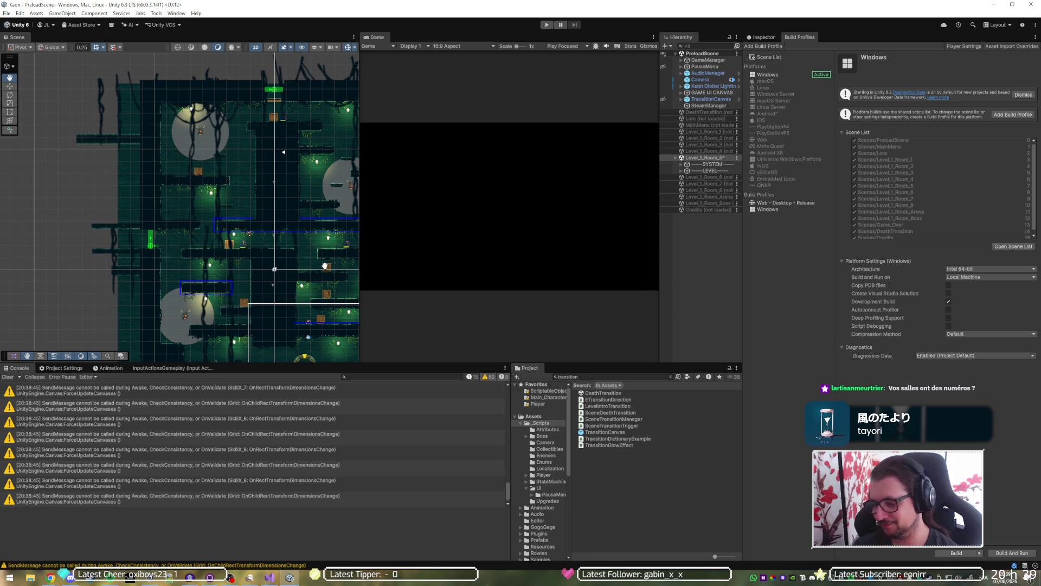
Replace the Build Profiles panel with the Inspector and zoom in on the room's cable area.
{"action": "scroll", "coordinate": [201, 263], "scroll_direction": "down", "scroll_amount": 4}
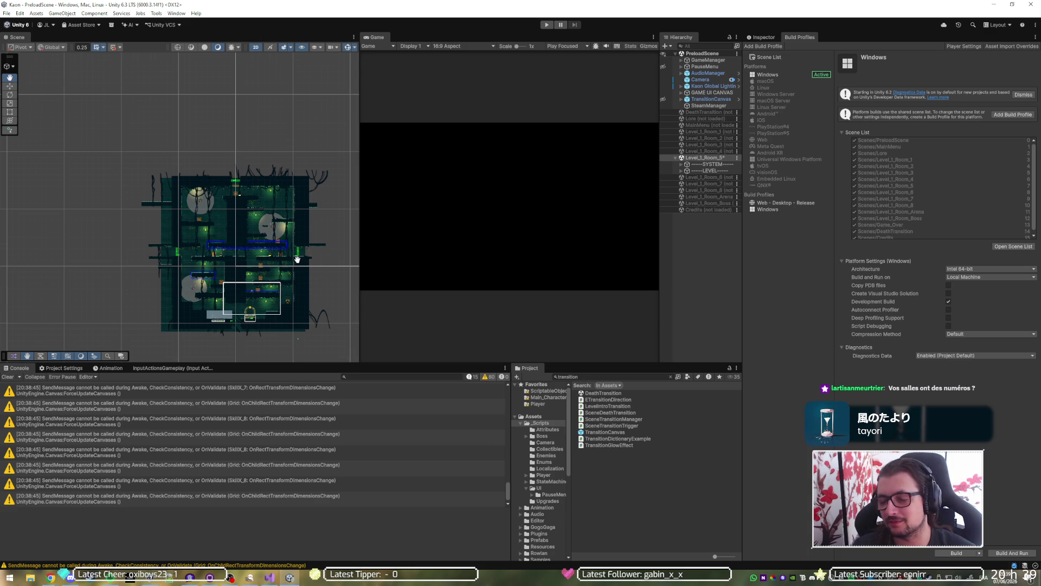
{"action": "left_click", "coordinate": [762, 37]}
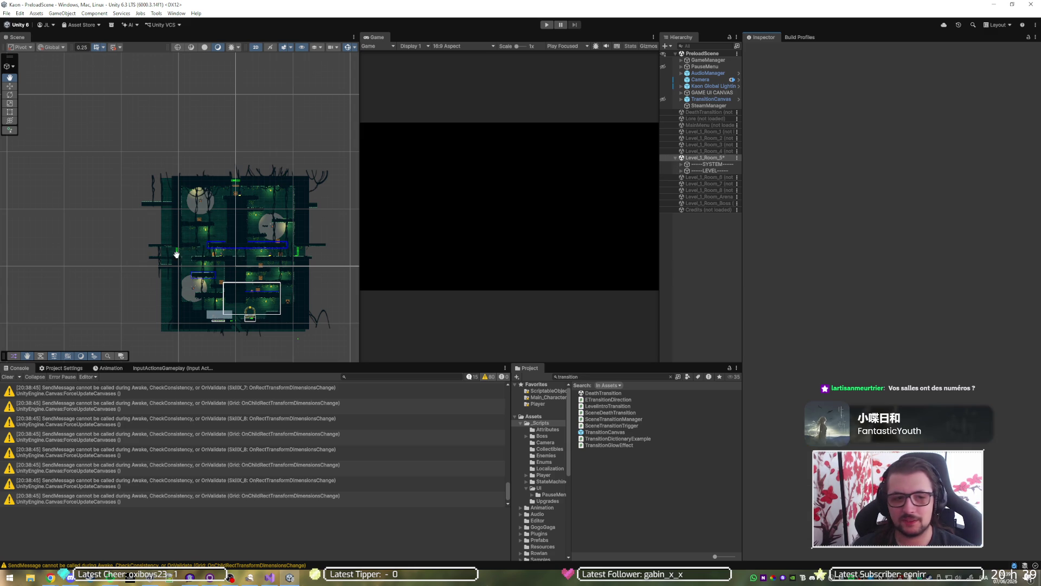
{"action": "scroll", "coordinate": [180, 230], "scroll_direction": "up", "scroll_amount": 10}
{"action": "scroll", "coordinate": [180, 230], "scroll_direction": "up", "scroll_amount": 5}
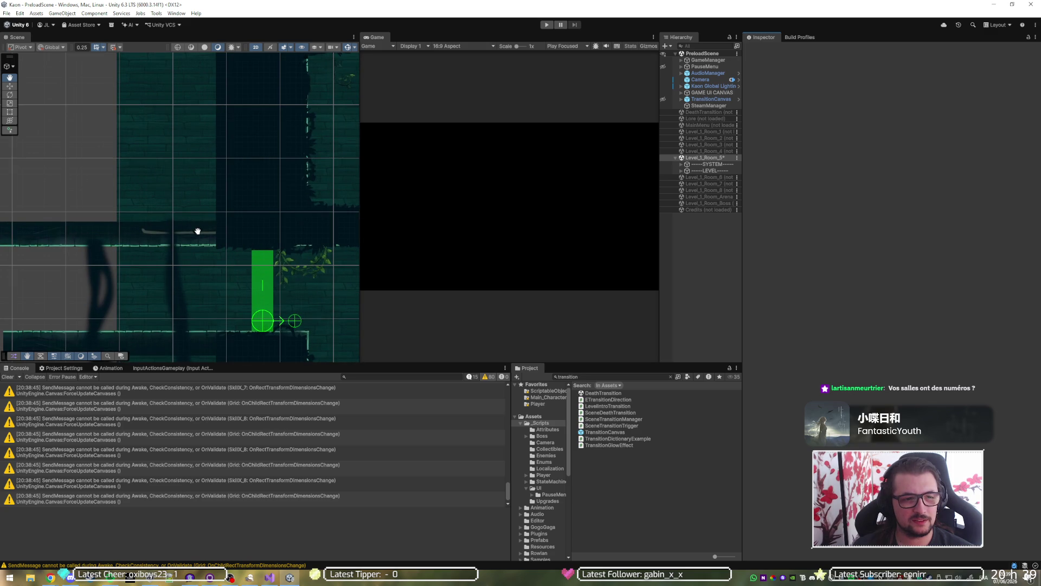
Switch to the Move tool, select the two electric cables, and expand their Skeleton Renderer settings.
{"action": "key", "text": "w"}
{"action": "left_click", "coordinate": [187, 232]}
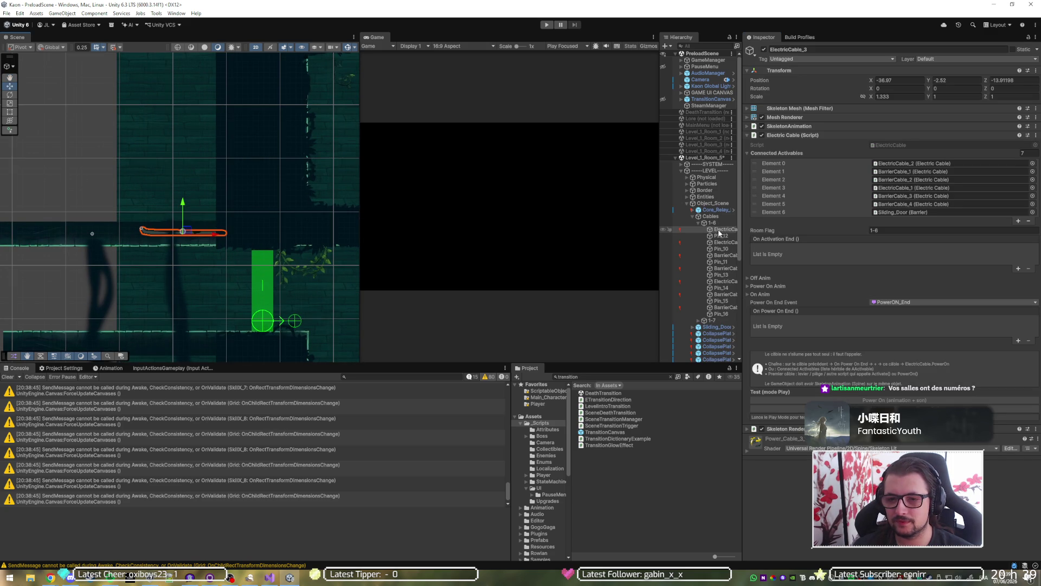
{"action": "left_click", "coordinate": [716, 313], "text": "shift"}
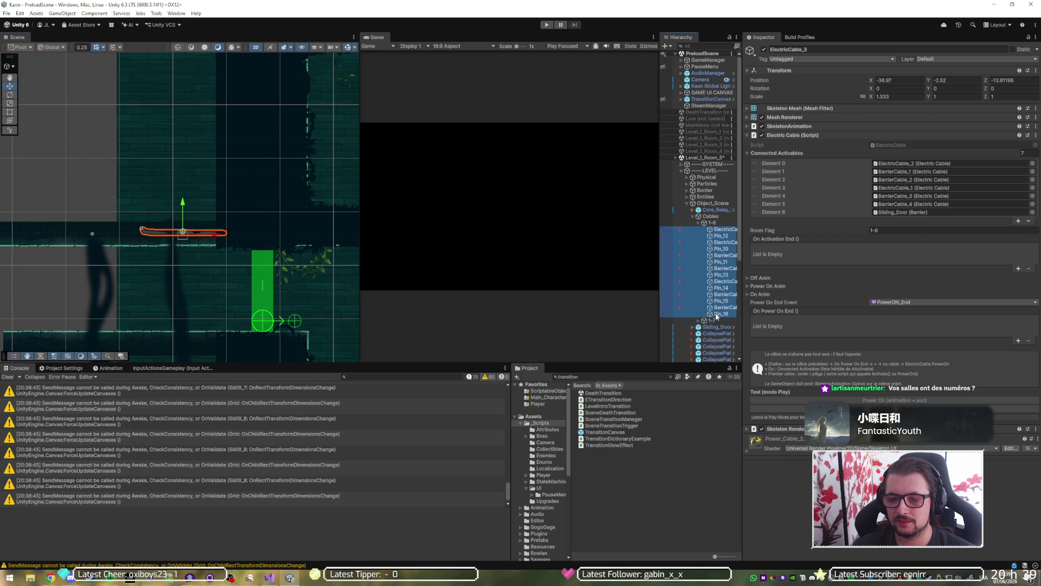
{"action": "left_click", "coordinate": [722, 229]}
{"action": "left_click", "coordinate": [721, 242], "text": "ctrl"}
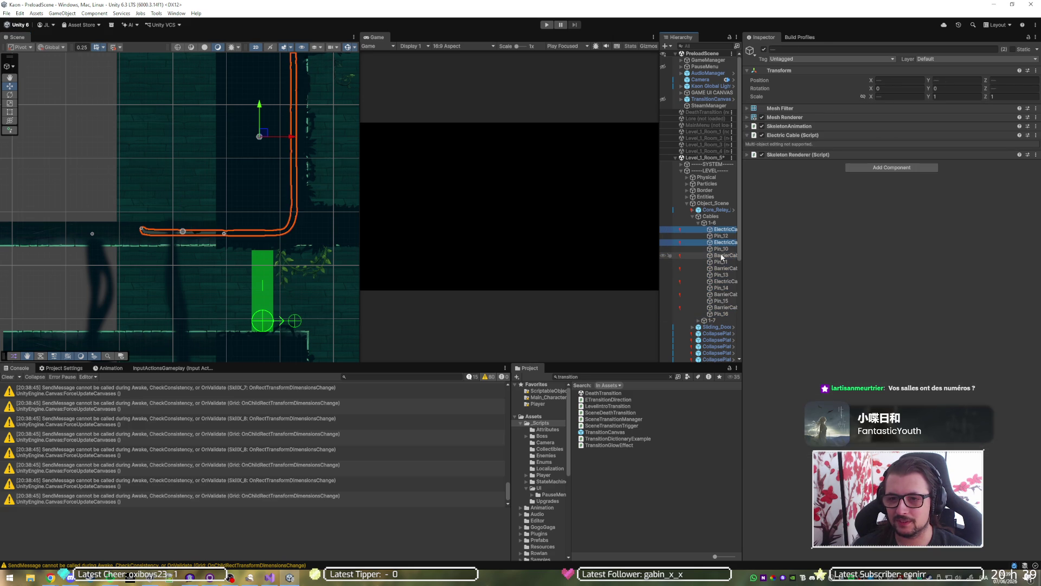
{"action": "left_click", "coordinate": [810, 154]}
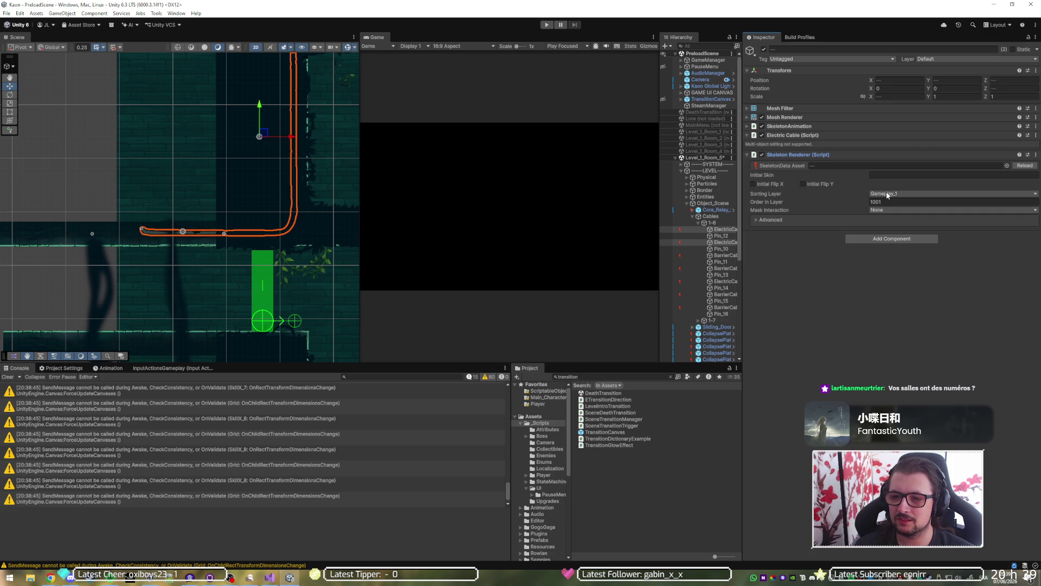
Add all the barrier cables to the selection and frame them in the Scene view.
{"action": "left_click", "coordinate": [719, 255], "text": "ctrl"}
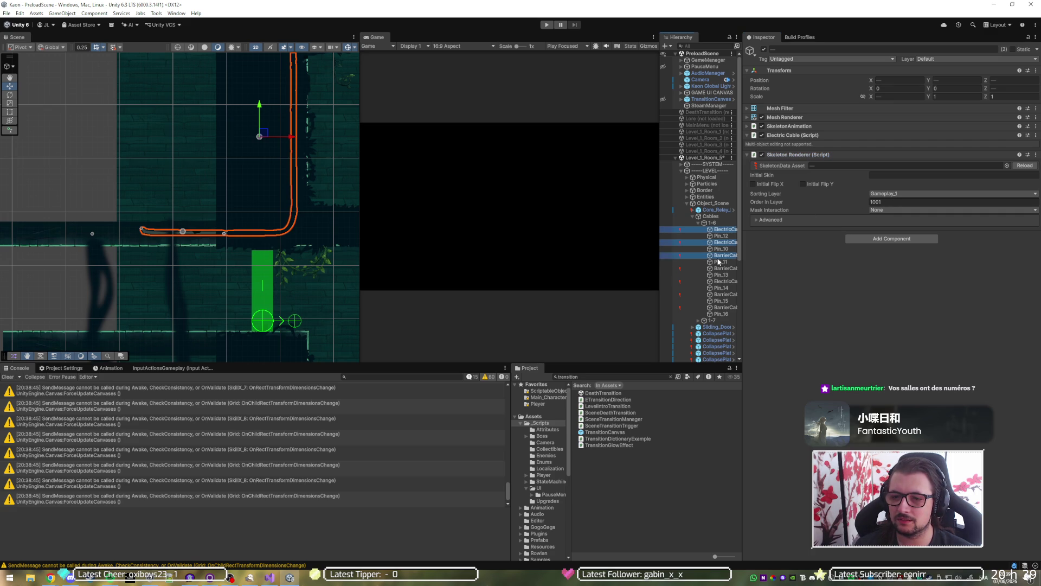
{"action": "left_click", "coordinate": [718, 268], "text": "ctrl"}
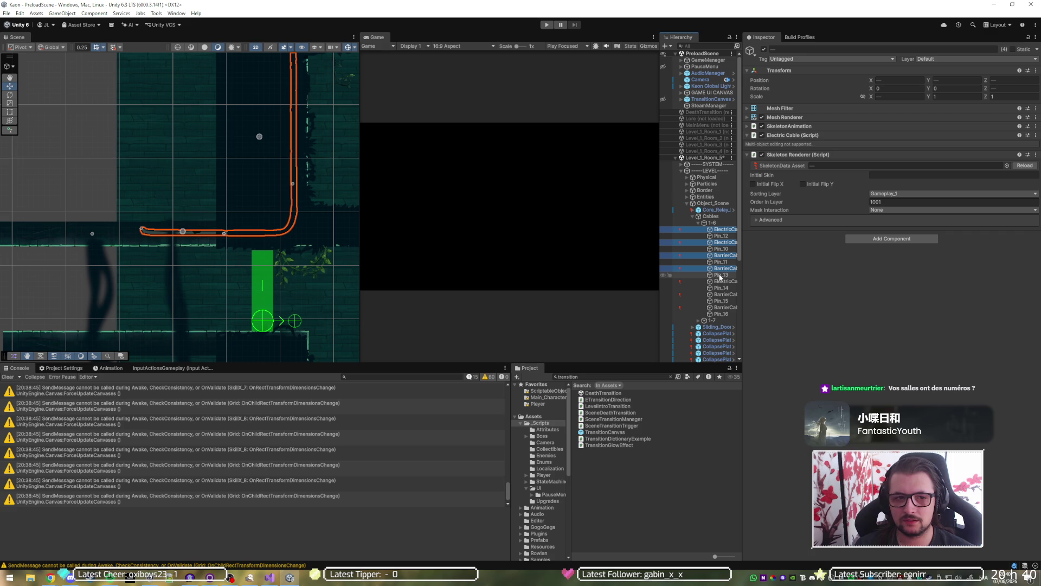
{"action": "left_click", "coordinate": [719, 281], "text": "ctrl"}
{"action": "left_click", "coordinate": [719, 294], "text": "ctrl"}
{"action": "left_click", "coordinate": [719, 307], "text": "ctrl"}
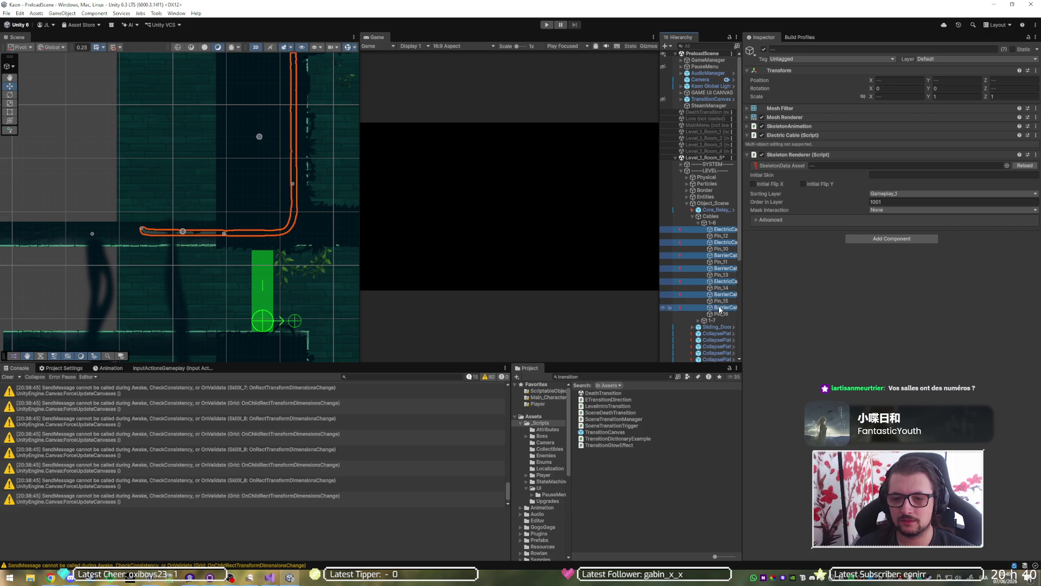
{"action": "scroll", "coordinate": [198, 296], "scroll_direction": "down", "scroll_amount": 5}
{"action": "key", "text": "f"}
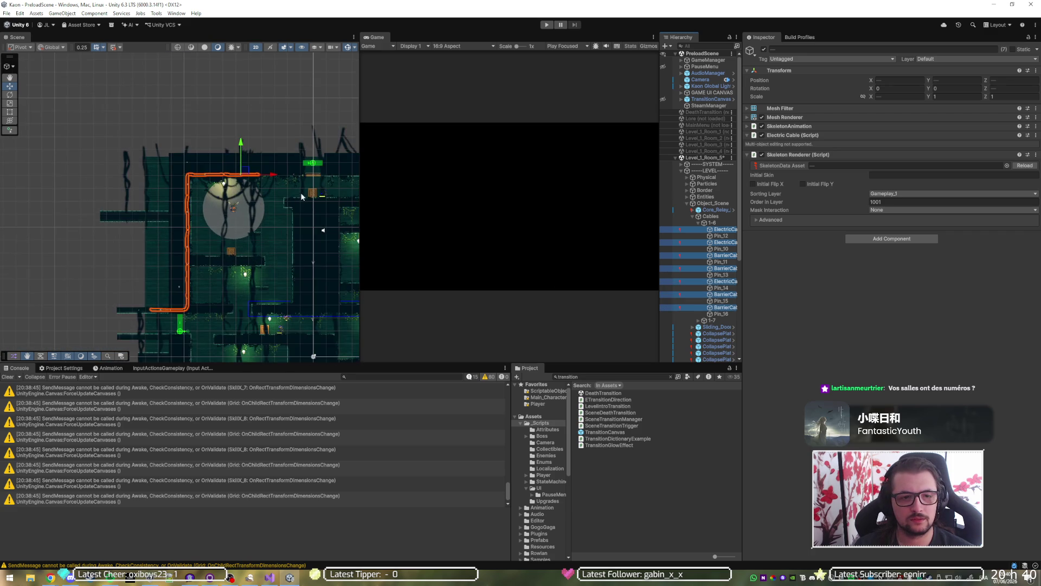
Check BarrierCable_4's sorting layer, frame BarrierCable_3, then select the Front_2 foliage sprite.
{"action": "left_click", "coordinate": [728, 308]}
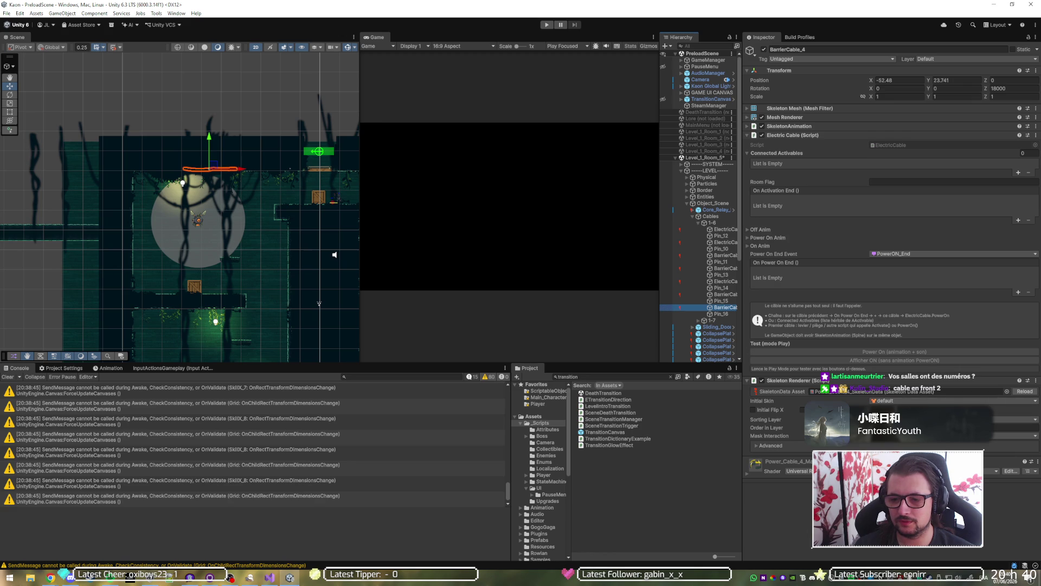
{"action": "left_click", "coordinate": [900, 419]}
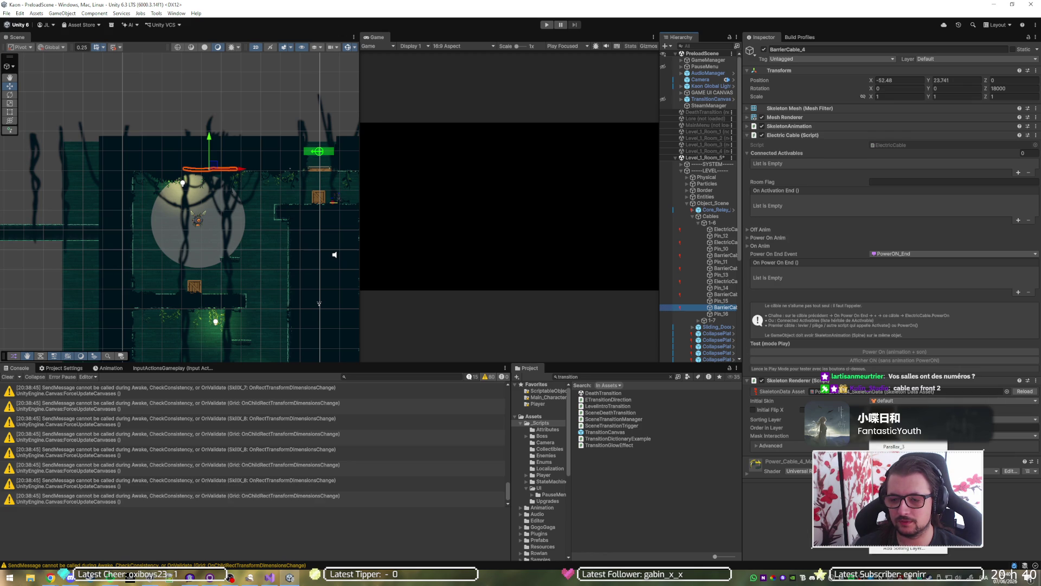
{"action": "key", "text": "Escape"}
{"action": "left_click", "coordinate": [725, 295]}
{"action": "key", "text": "f"}
{"action": "scroll", "coordinate": [223, 161], "scroll_direction": "up", "scroll_amount": 2}
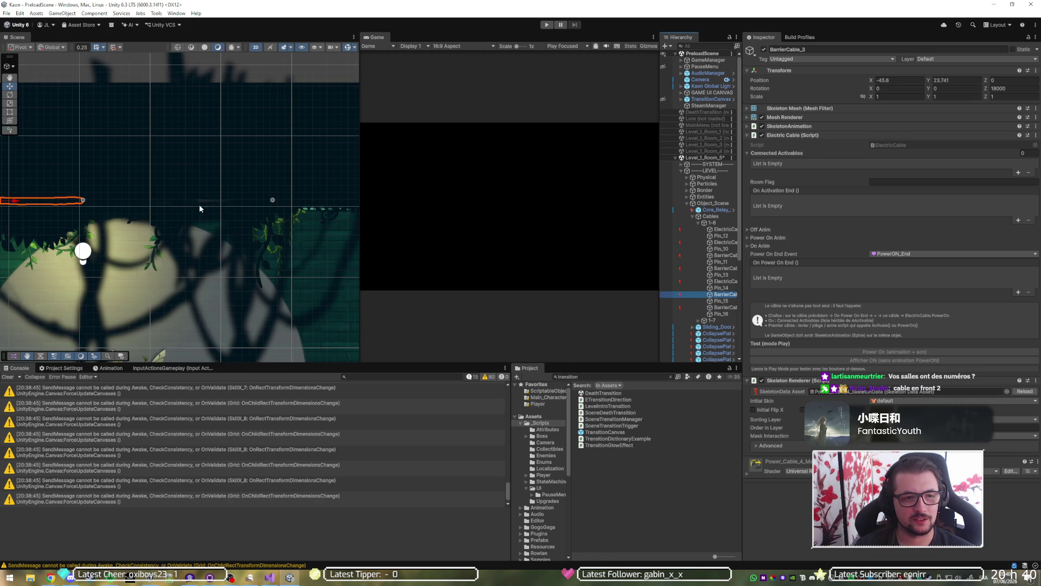
{"action": "scroll", "coordinate": [162, 190], "scroll_direction": "down", "scroll_amount": 4}
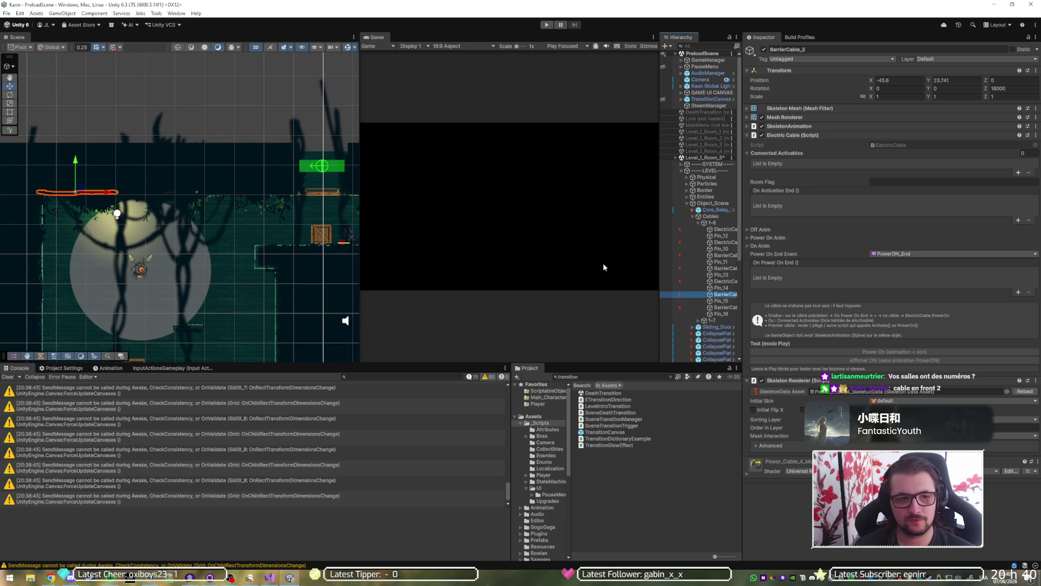
{"action": "left_click", "coordinate": [166, 159]}
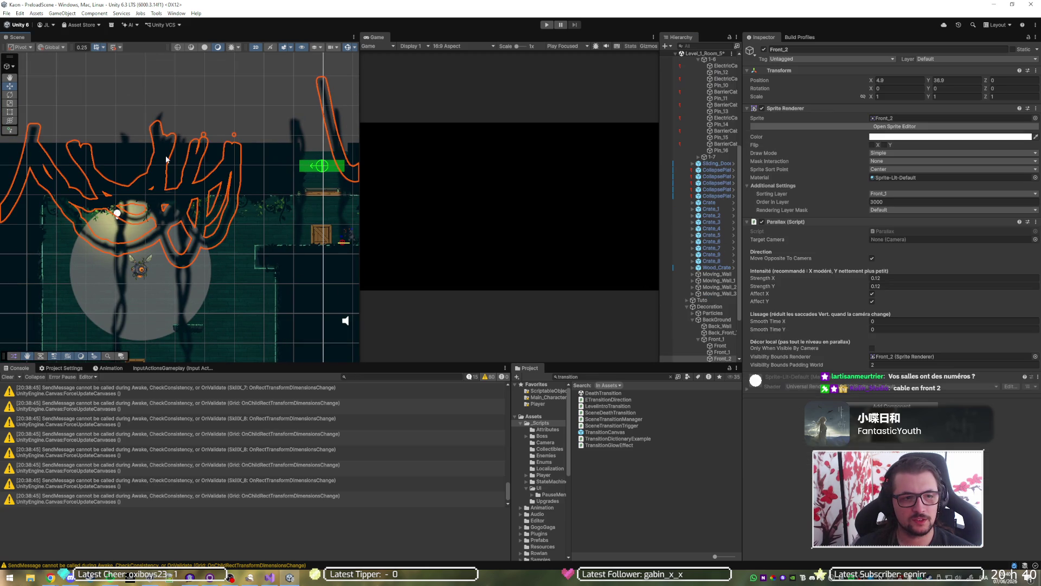
{"action": "left_click", "coordinate": [268, 166]}
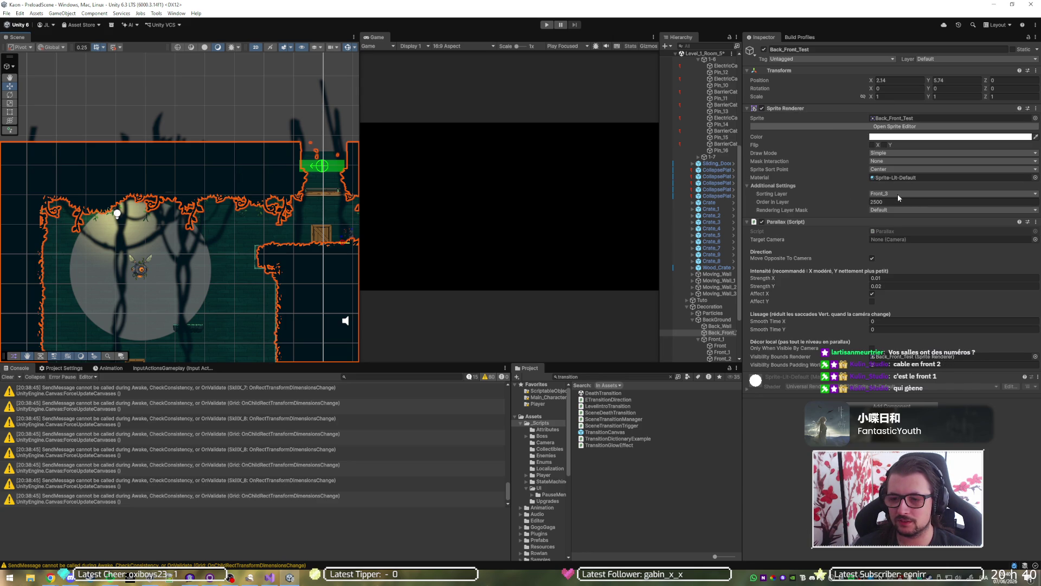
{"action": "left_click", "coordinate": [225, 178]}
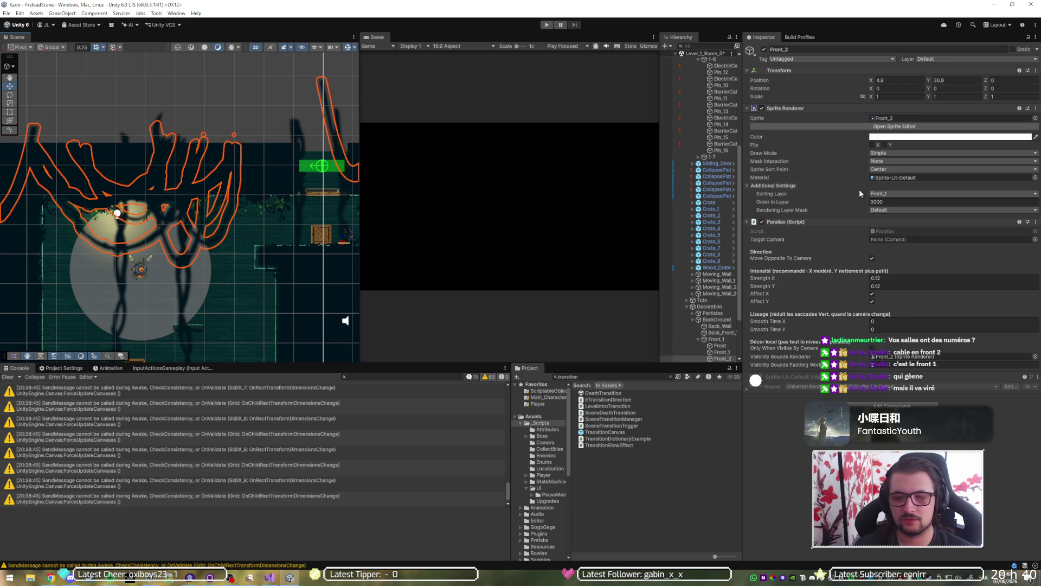
{"action": "left_click", "coordinate": [905, 194]}
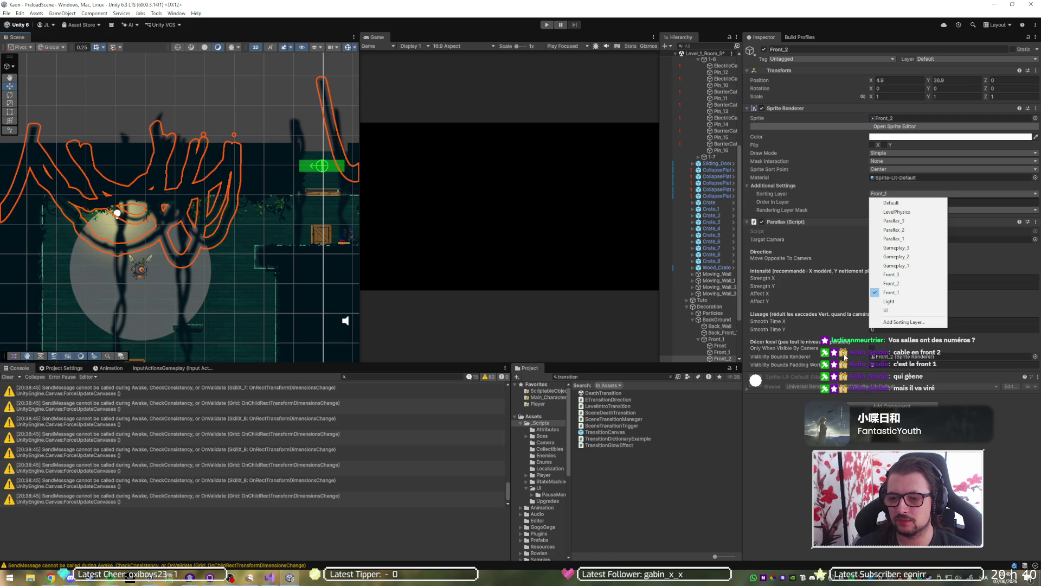
{"action": "key", "text": "Escape"}
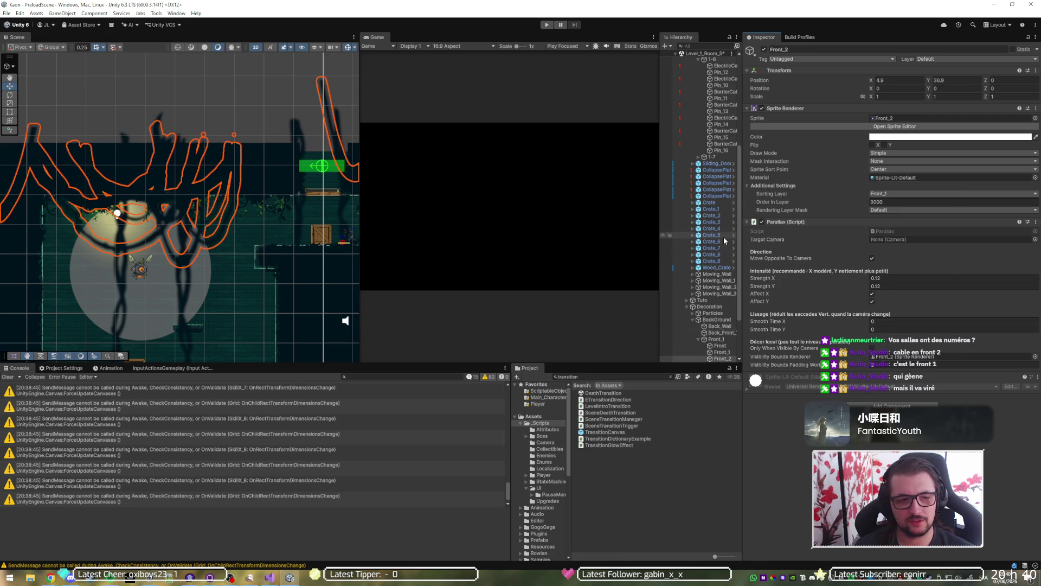
{"action": "left_click", "coordinate": [76, 192]}
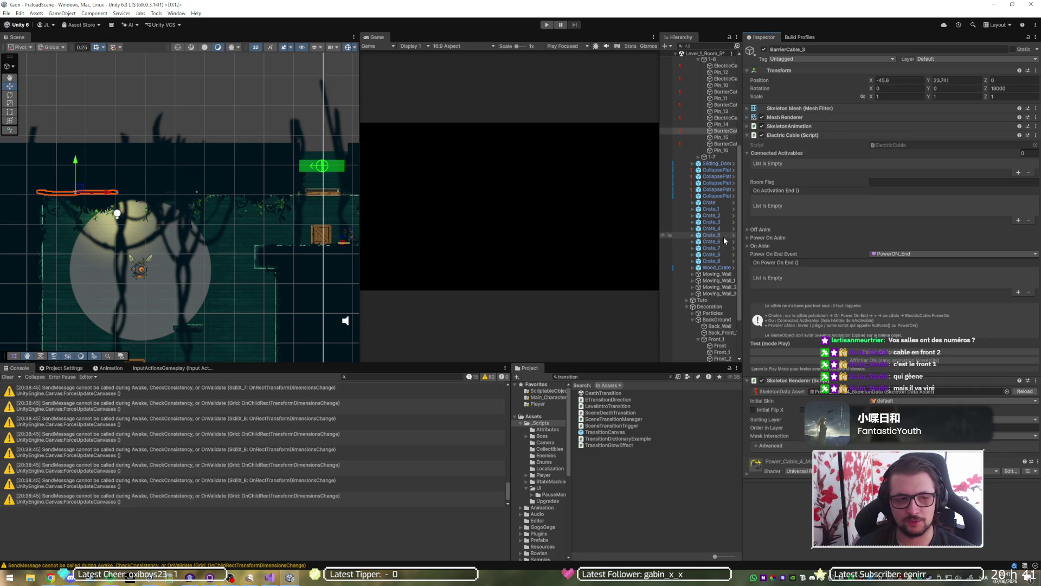
Duplicate BarrierCable_4 as BarrierCable_5 and drag it along X to -50.28 beside the original.
{"action": "key", "text": "Down"}
{"action": "key", "text": "Down"}
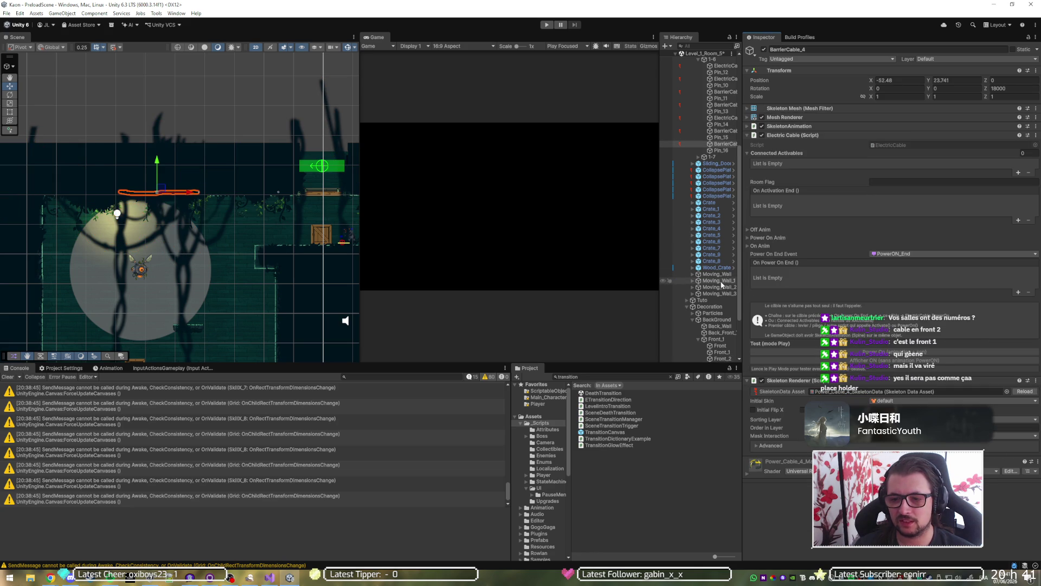
{"action": "scroll", "coordinate": [721, 279], "scroll_direction": "up", "scroll_amount": 3}
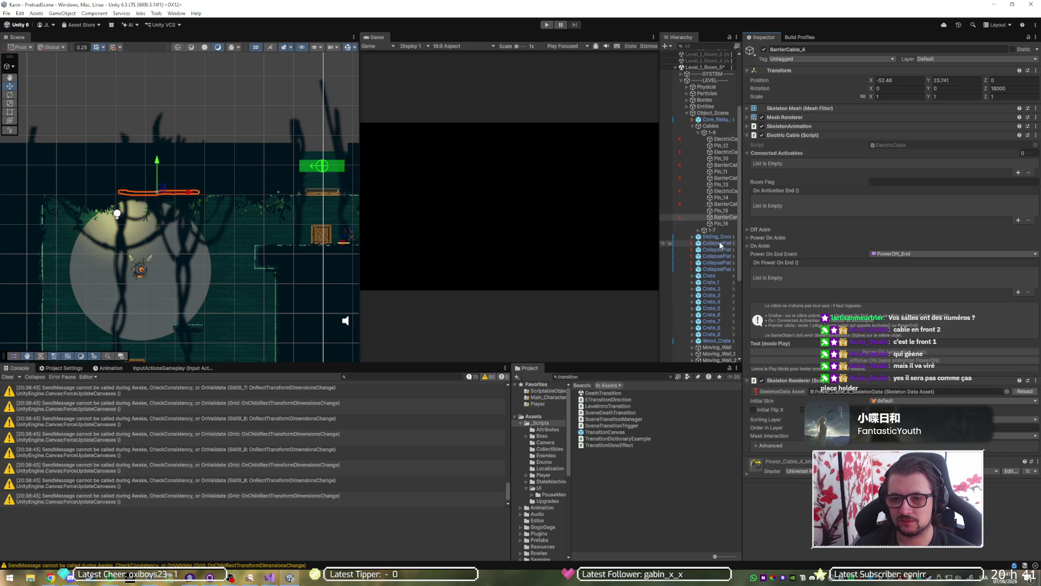
{"action": "left_click", "coordinate": [721, 217]}
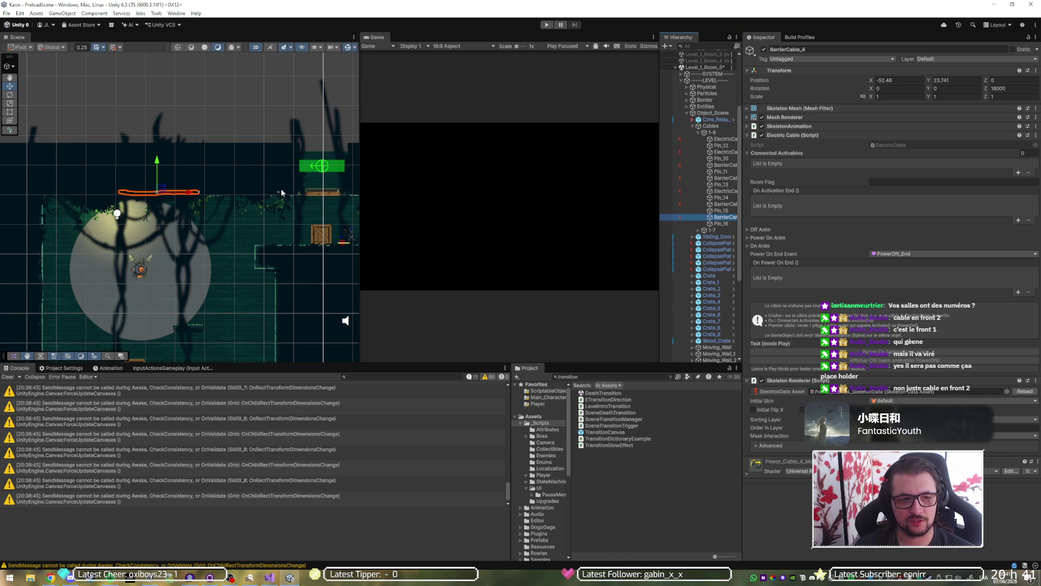
{"action": "key", "text": "ctrl+d"}
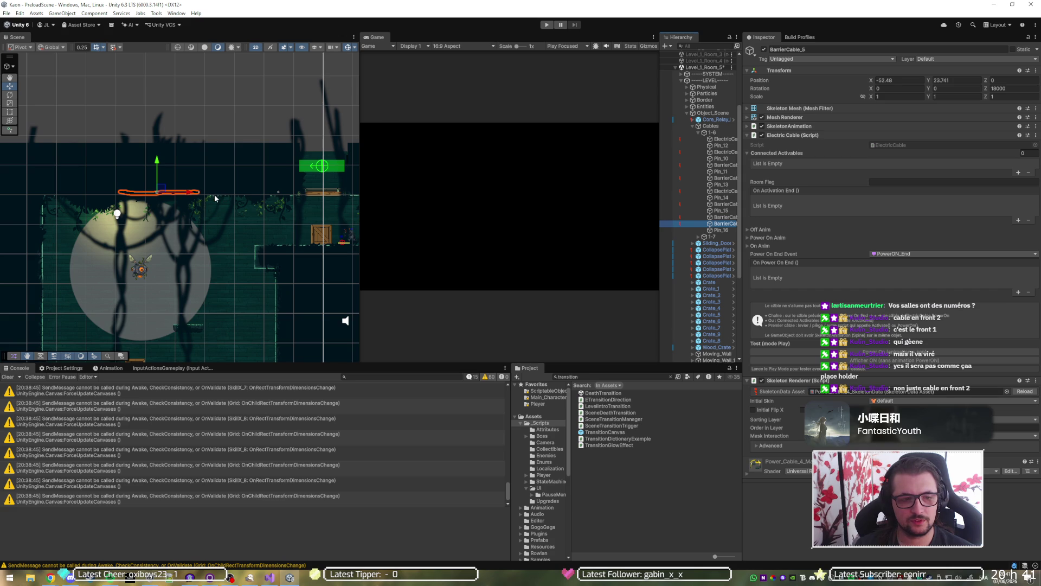
{"action": "scroll", "coordinate": [214, 198], "scroll_direction": "up", "scroll_amount": 5}
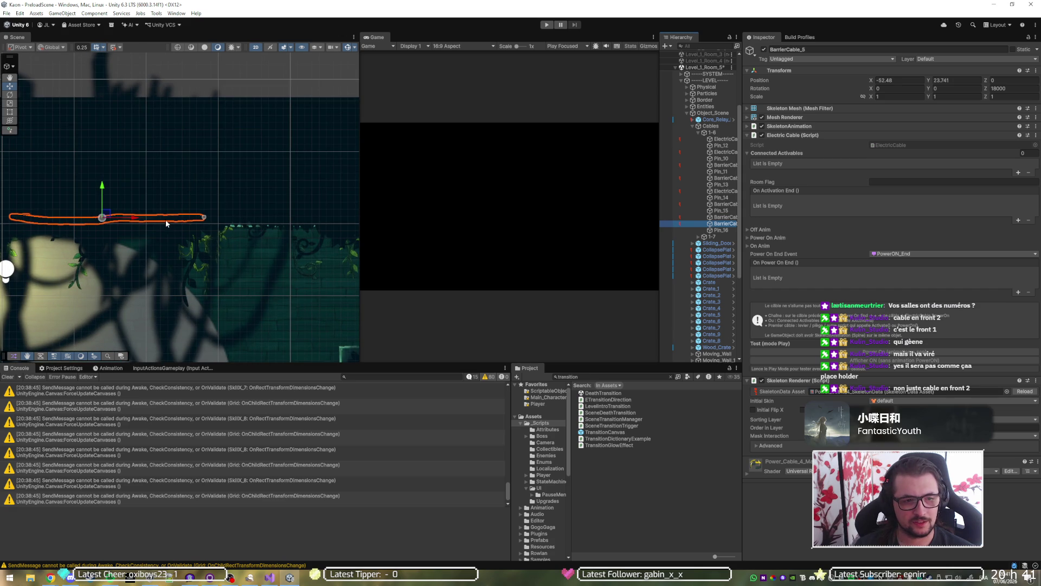
{"action": "left_click_drag", "start_coordinate": [285, 225], "coordinate": [284, 225]}
{"action": "scroll", "coordinate": [202, 226], "scroll_direction": "down", "scroll_amount": 2}
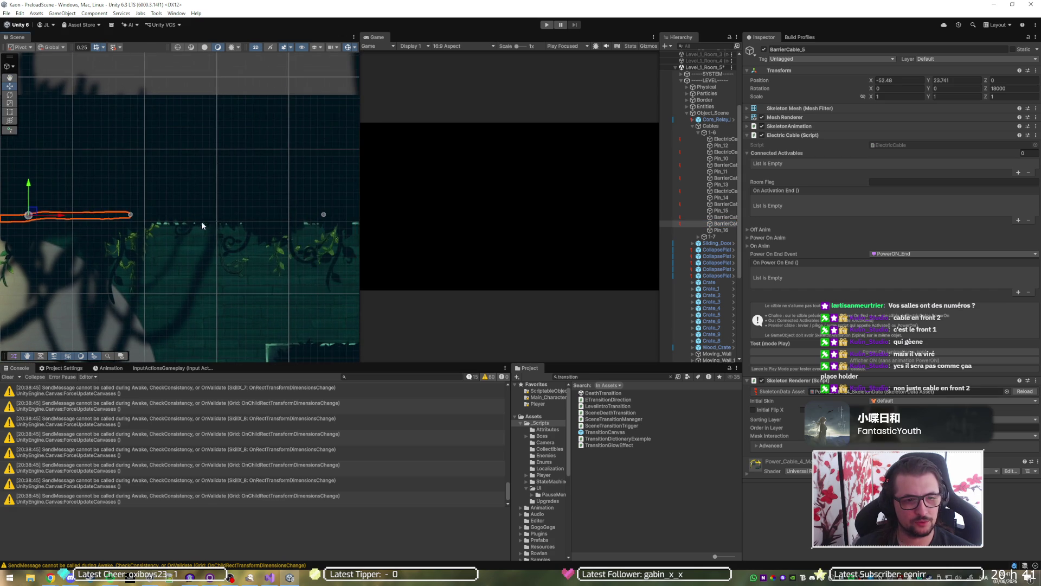
{"action": "mouse_move", "coordinate": [104, 220]}
{"action": "left_mouse_down"}
{"action": "mouse_move", "coordinate": [261, 229]}
{"action": "mouse_move", "coordinate": [249, 228]}
{"action": "left_mouse_up"}
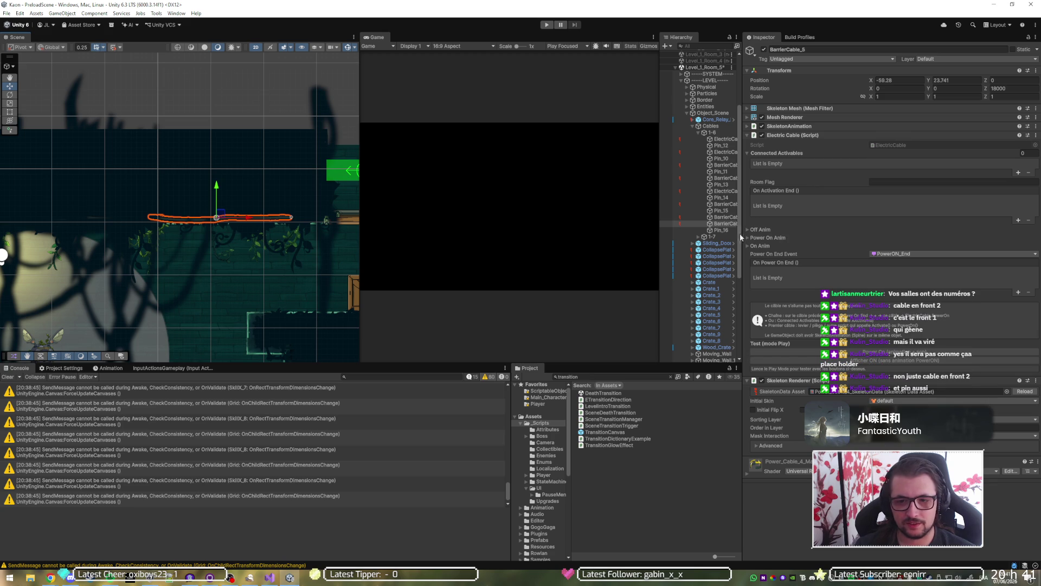
{"action": "left_click", "coordinate": [728, 223], "text": "ctrl"}
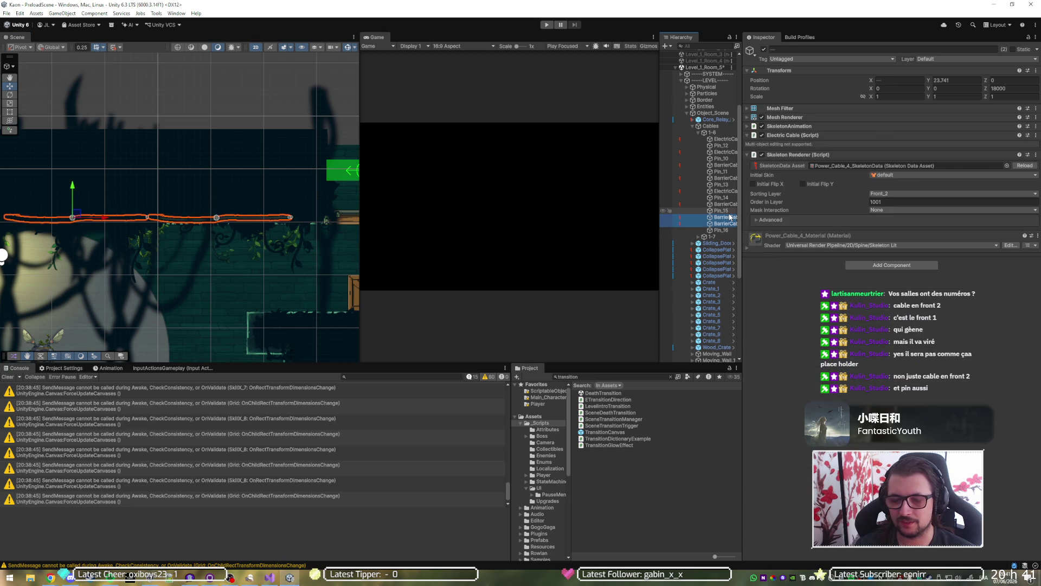
Deactivate the Back_Front_Test and Front_2 sprites, then view the cables along the pipe and vines.
{"action": "left_click", "coordinate": [726, 211]}
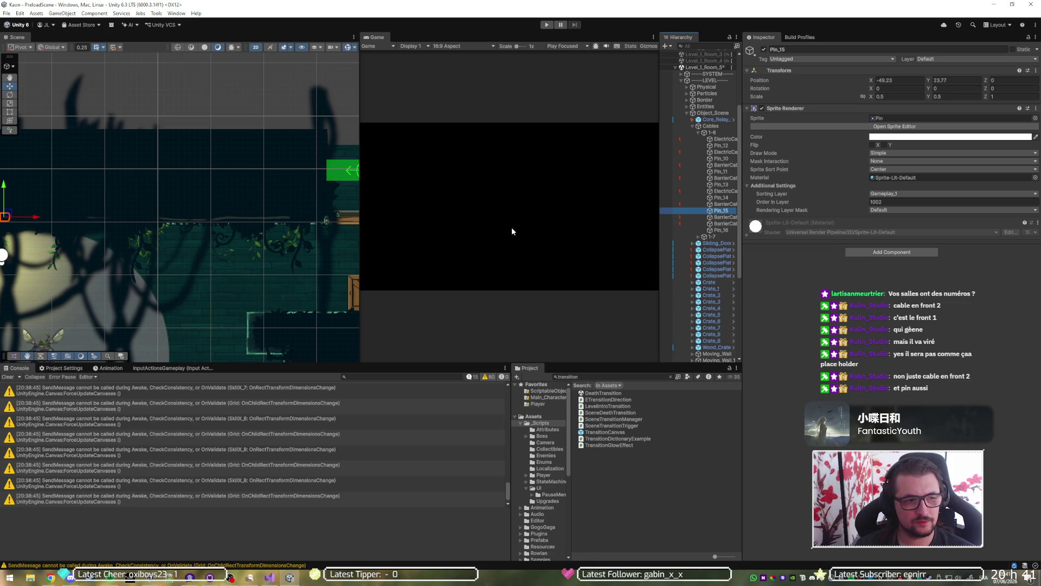
{"action": "left_click", "coordinate": [250, 195]}
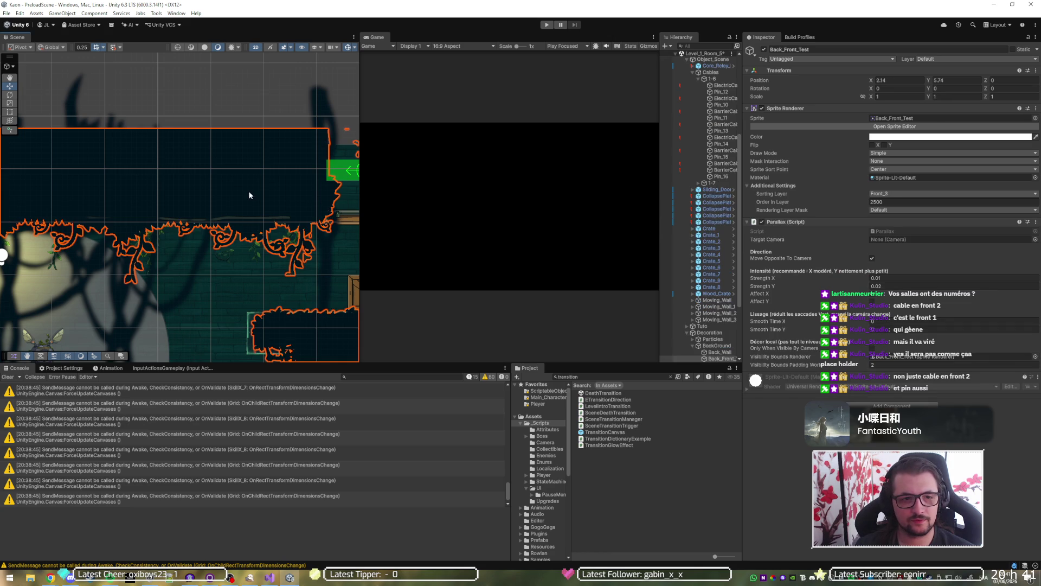
{"action": "left_click", "coordinate": [764, 49]}
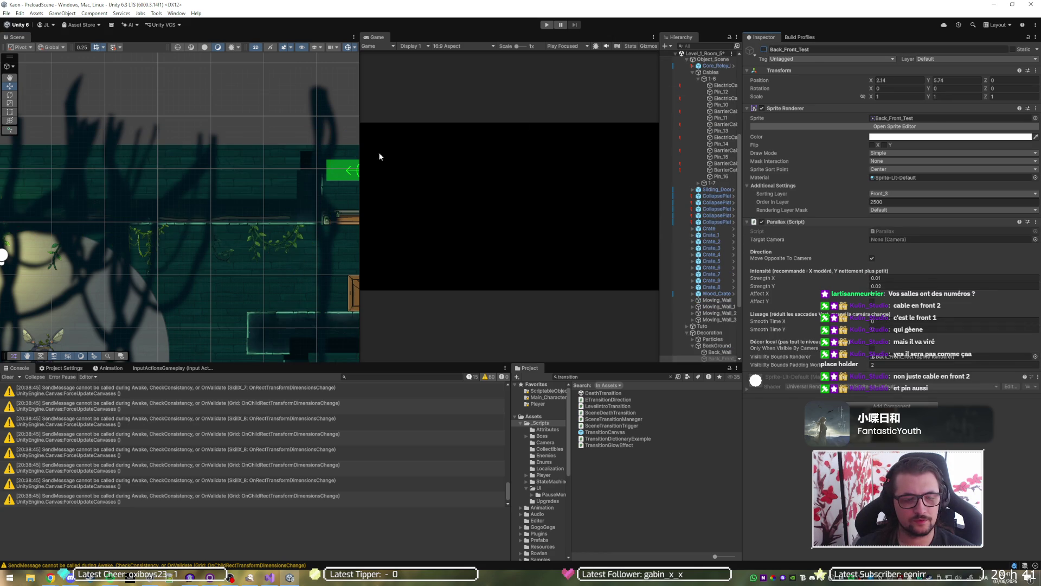
{"action": "left_click_drag", "start_coordinate": [232, 190], "coordinate": [331, 179]}
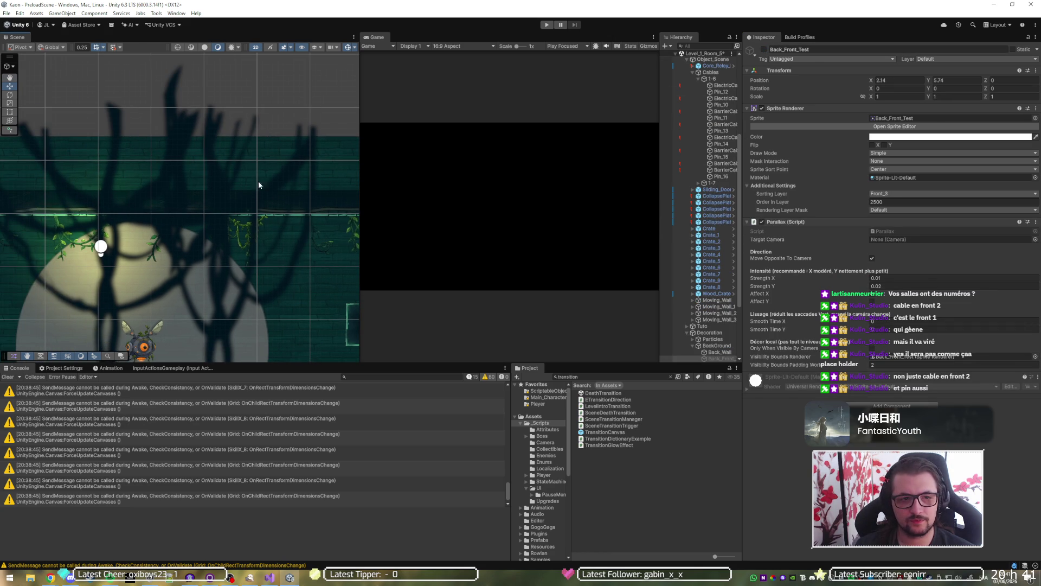
{"action": "left_click", "coordinate": [288, 173]}
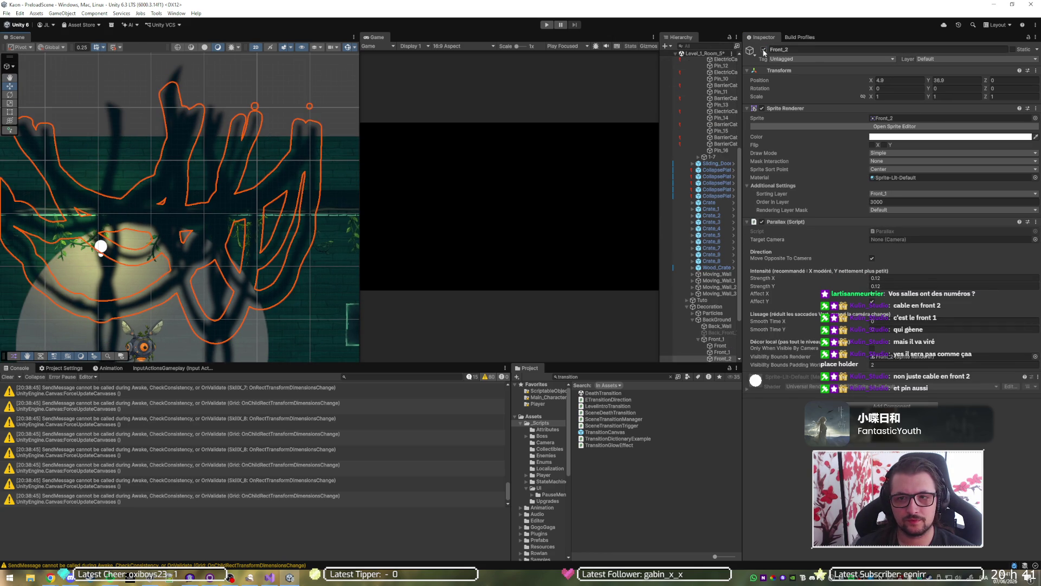
{"action": "left_click", "coordinate": [763, 49]}
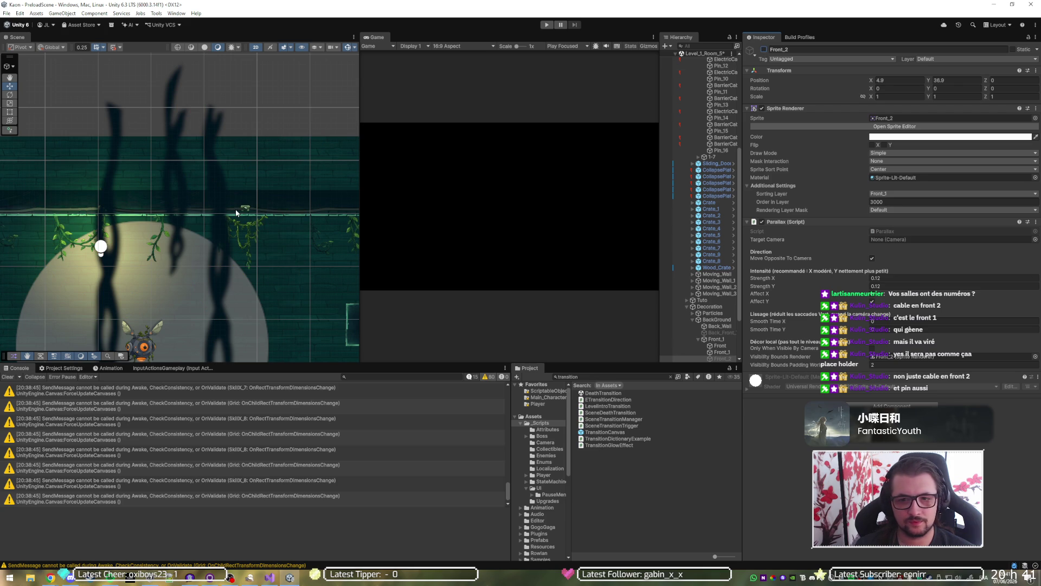
{"action": "scroll", "coordinate": [231, 216], "scroll_direction": "up", "scroll_amount": 2}
{"action": "scroll", "coordinate": [288, 217], "scroll_direction": "up", "scroll_amount": 2}
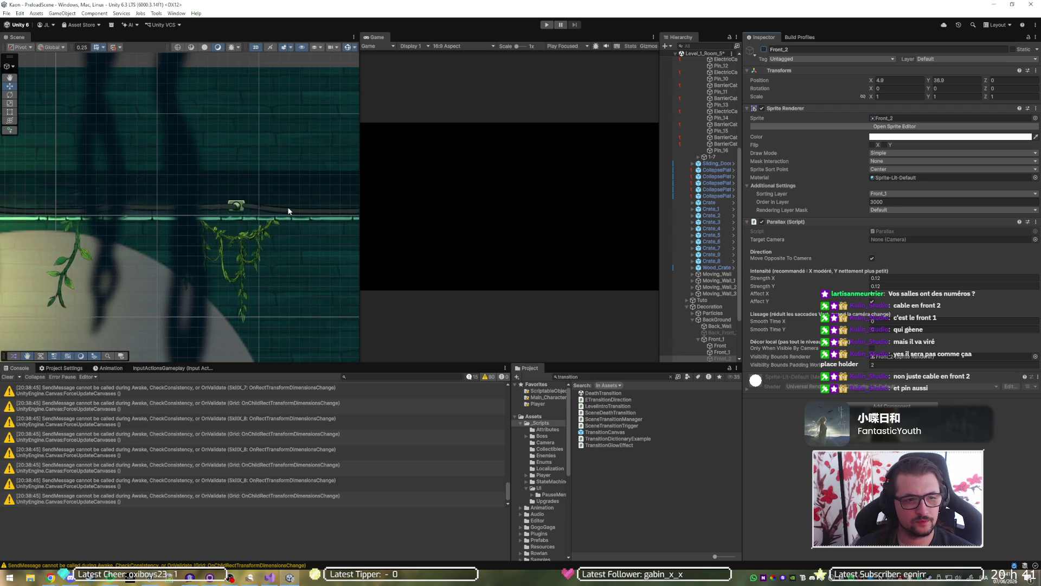
{"action": "left_click_drag", "start_coordinate": [277, 218], "coordinate": [87, 211]}
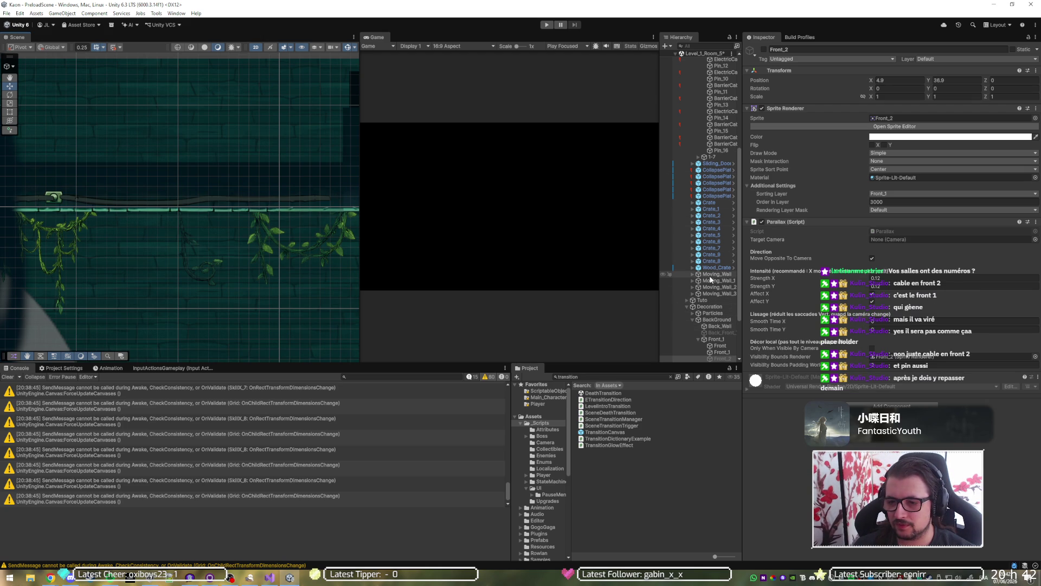
{"action": "scroll", "coordinate": [709, 279], "scroll_direction": "up", "scroll_amount": 10}
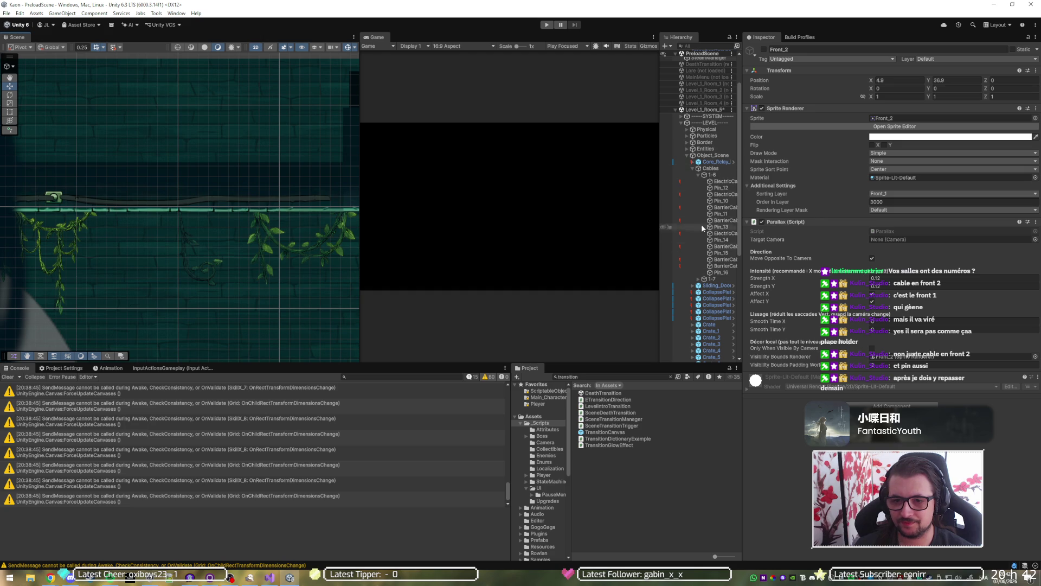
Frame BarrierCable_5 and stretch its right end with the Rect tool to Scale X about 1.21.
{"action": "left_click", "coordinate": [720, 260]}
{"action": "double_click", "coordinate": [720, 261]}
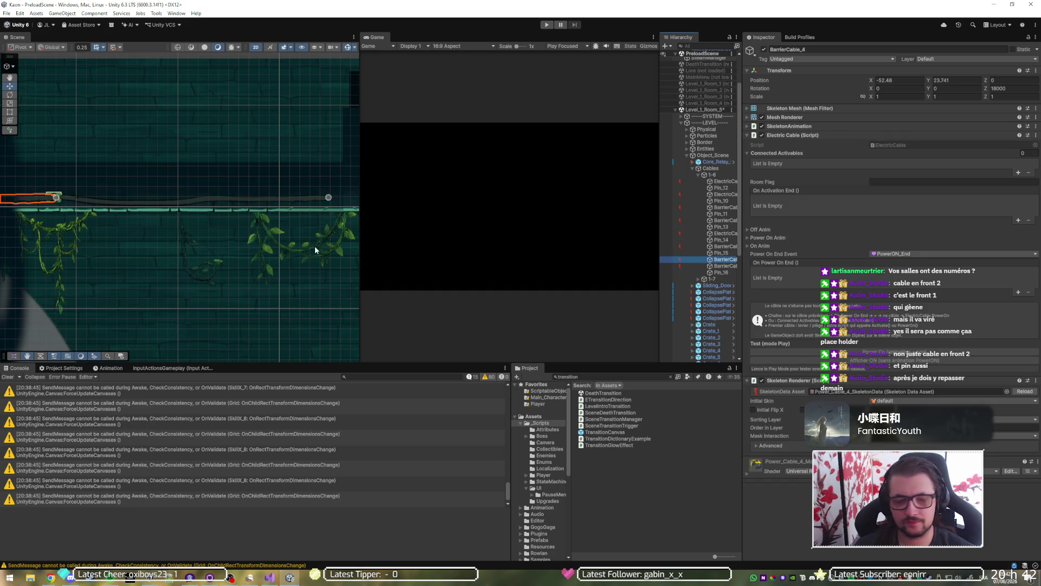
{"action": "double_click", "coordinate": [727, 266]}
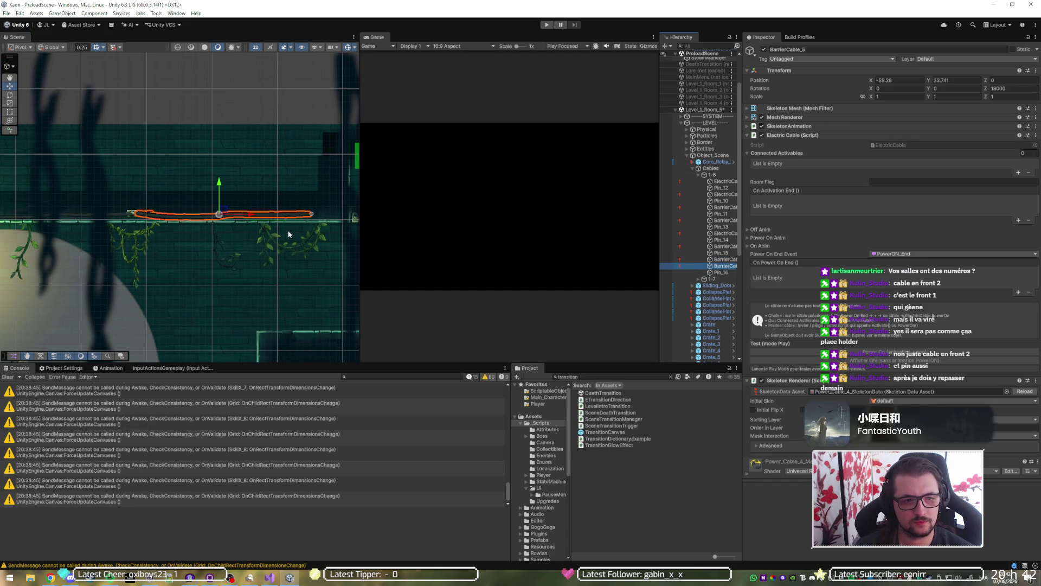
{"action": "key", "text": "t"}
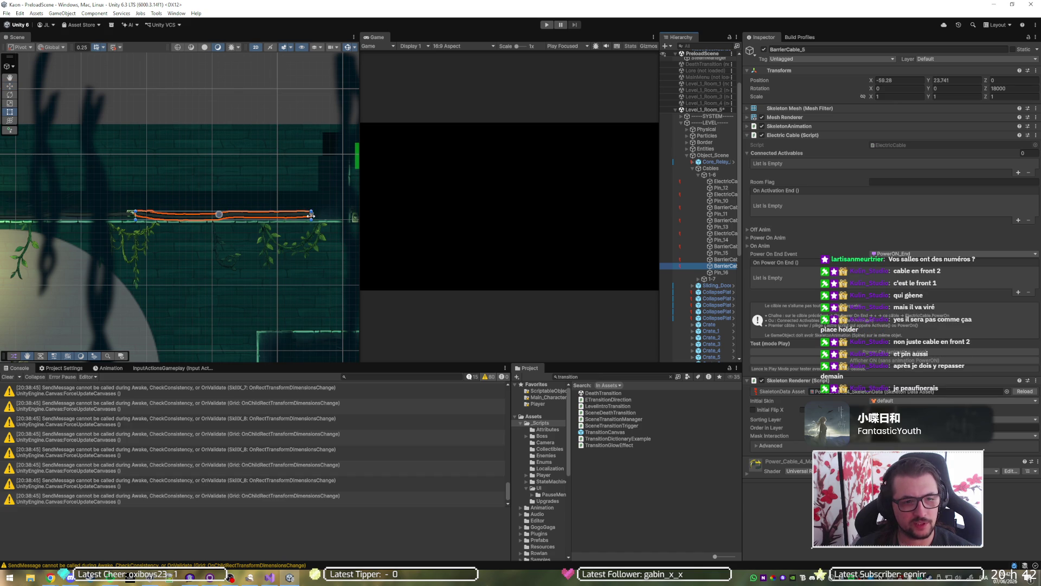
{"action": "left_click_drag", "start_coordinate": [311, 216], "coordinate": [349, 213]}
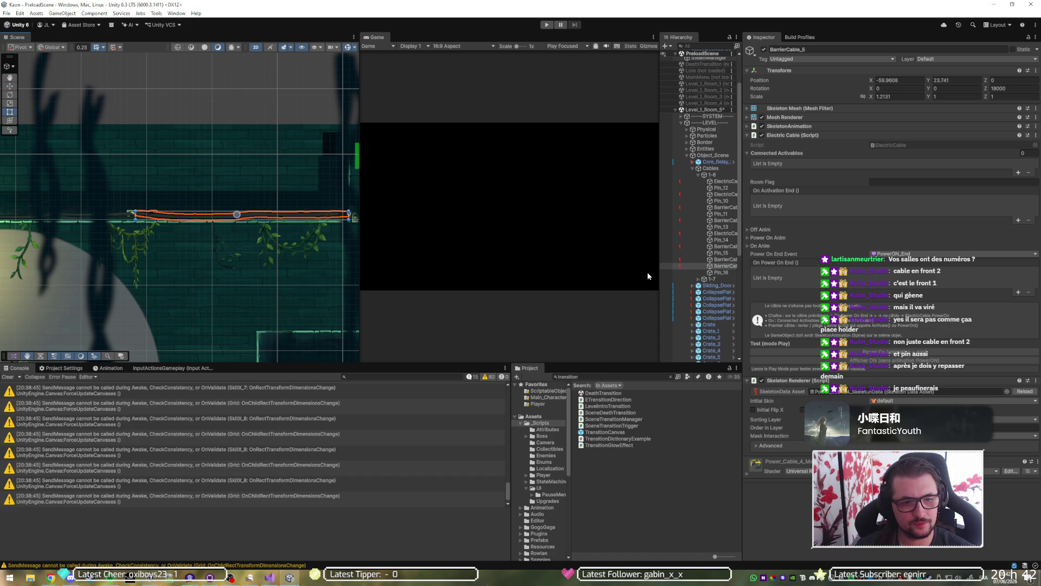
{"action": "left_click_drag", "start_coordinate": [309, 237], "coordinate": [228, 239]}
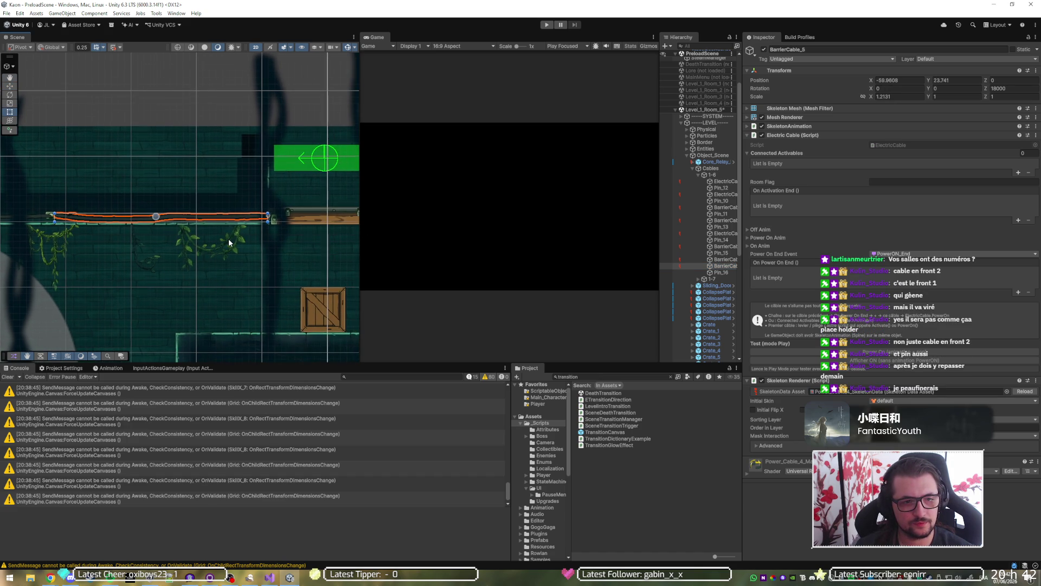
{"action": "scroll", "coordinate": [229, 239], "scroll_direction": "down", "scroll_amount": 2}
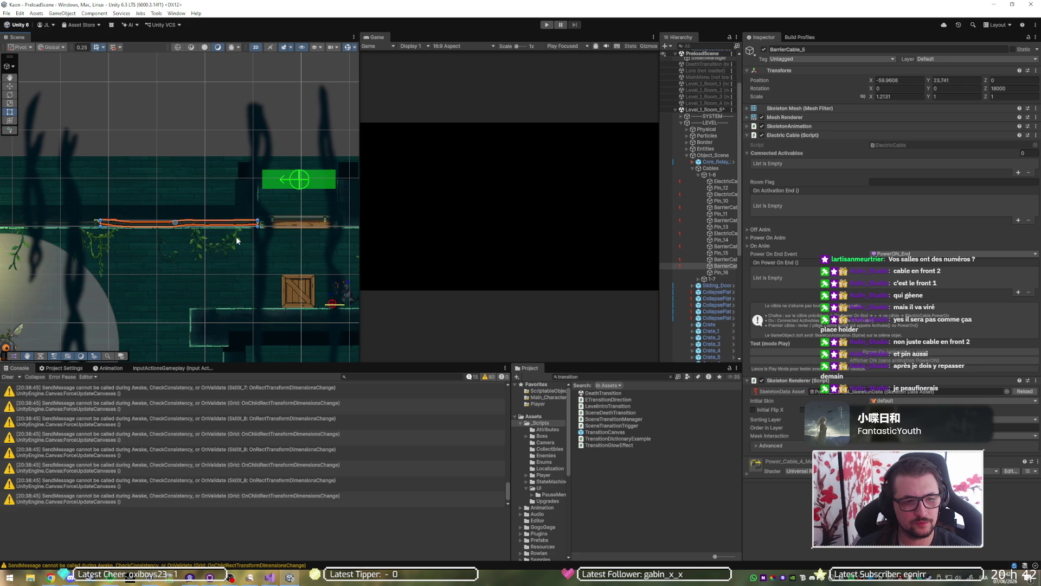
{"action": "scroll", "coordinate": [260, 239], "scroll_direction": "down", "scroll_amount": 1}
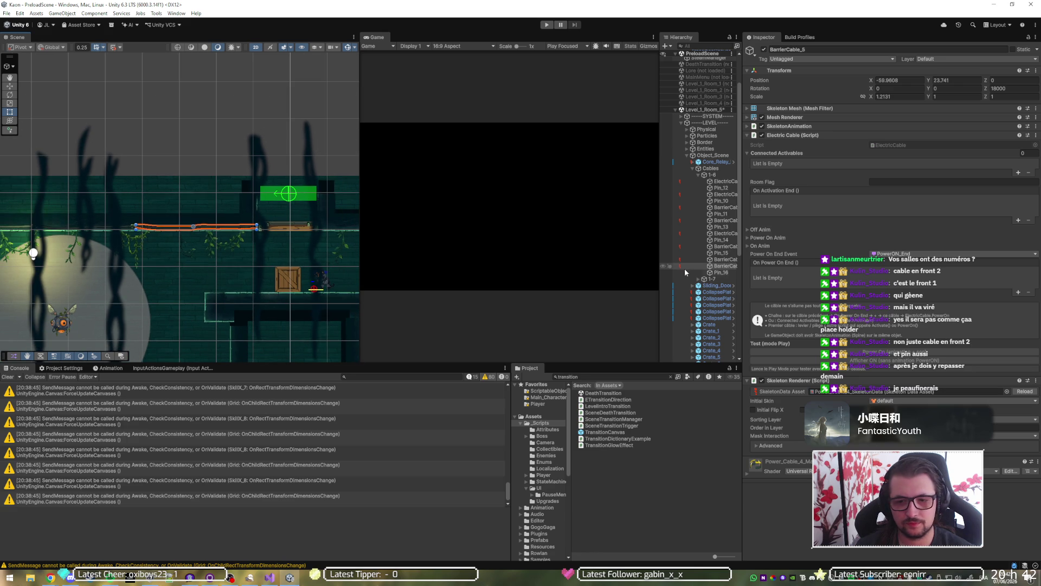
{"action": "left_click", "coordinate": [720, 272]}
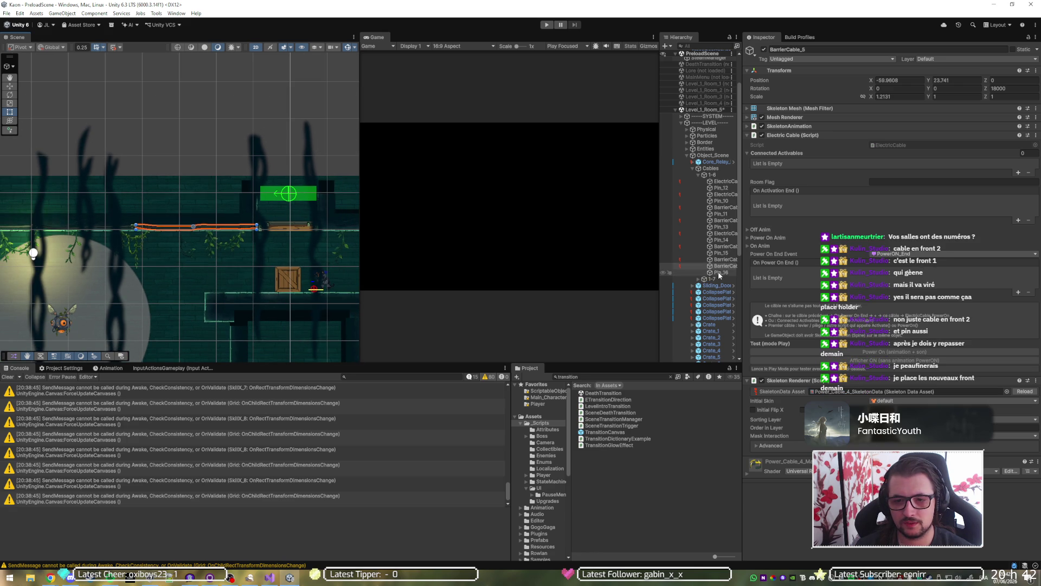
Select Pin_10 through Pin_16 of the 1-6 group and set their Sorting Layer to Front_2.
{"action": "left_click", "coordinate": [726, 254]}
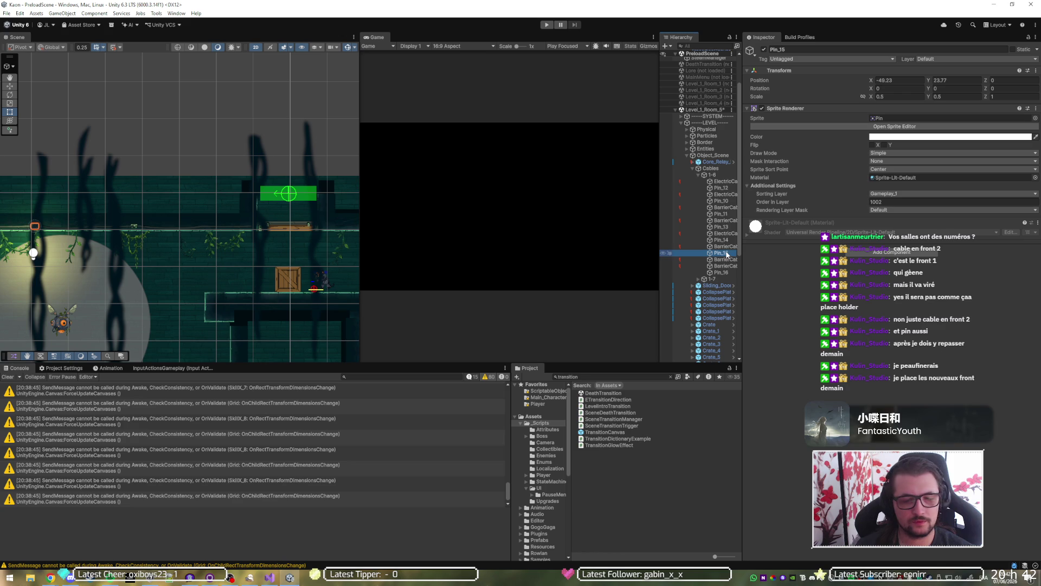
{"action": "left_click", "coordinate": [723, 188], "text": "ctrl"}
{"action": "left_click", "coordinate": [723, 201], "text": "ctrl"}
{"action": "left_click", "coordinate": [722, 213], "text": "ctrl"}
{"action": "left_click", "coordinate": [724, 228], "text": "ctrl"}
{"action": "left_click", "coordinate": [722, 240], "text": "ctrl"}
{"action": "left_click", "coordinate": [723, 272], "text": "ctrl"}
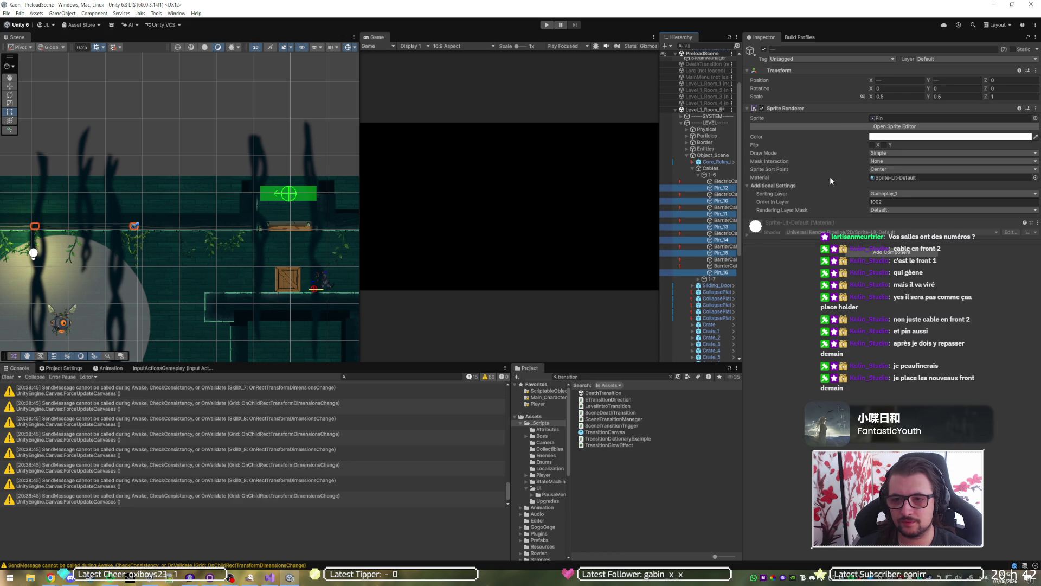
{"action": "left_click", "coordinate": [895, 194]}
{"action": "left_click", "coordinate": [897, 283]}
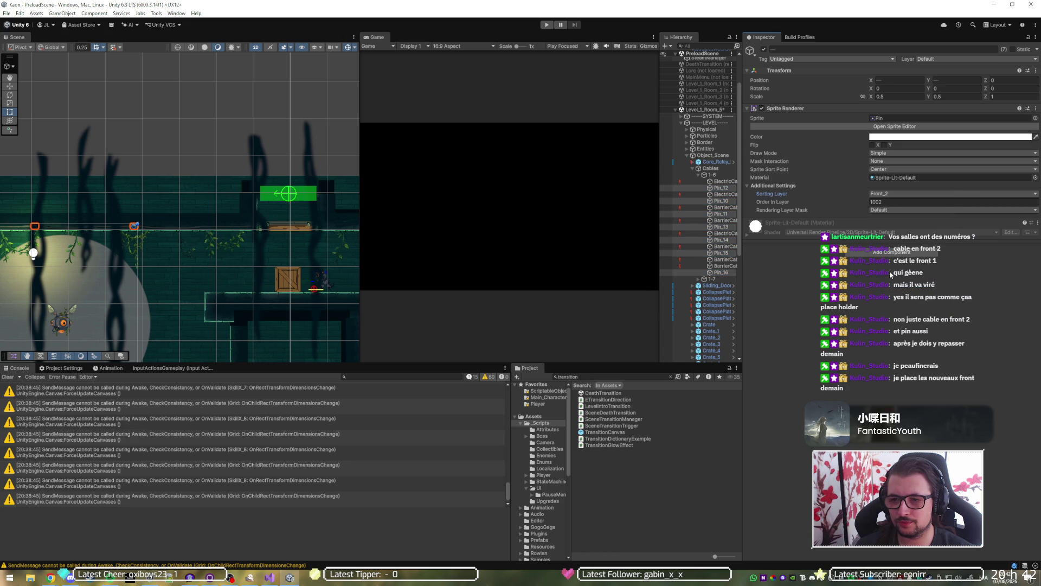
{"action": "left_click", "coordinate": [726, 182]}
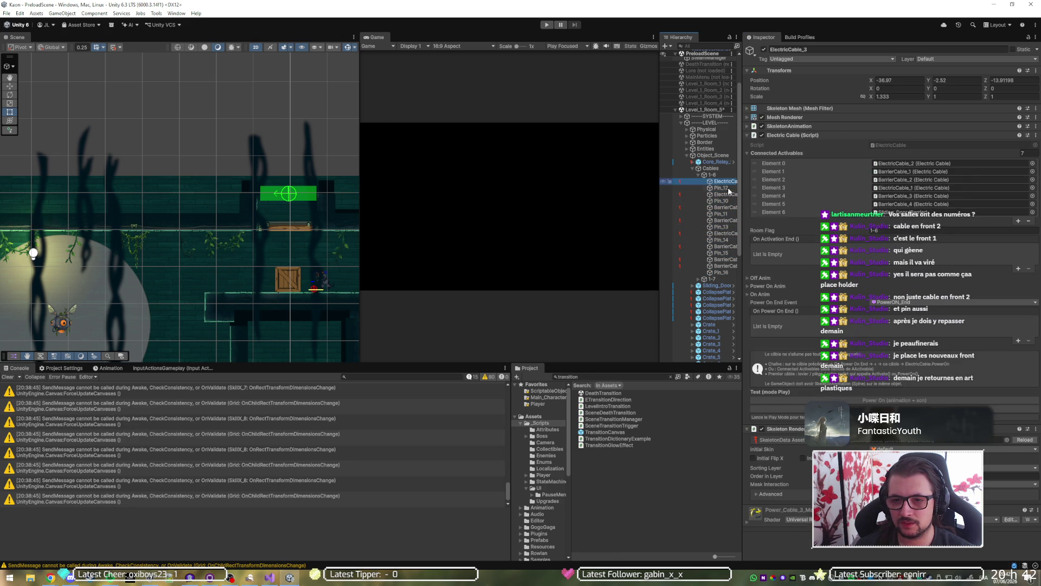
Put the 1-6 group's electric and barrier cables on the Front_2 sorting layer.
{"action": "left_click", "coordinate": [726, 195], "text": "ctrl"}
{"action": "left_click", "coordinate": [726, 207], "text": "ctrl"}
{"action": "left_click", "coordinate": [725, 220], "text": "ctrl"}
{"action": "left_click", "coordinate": [726, 234], "text": "ctrl"}
{"action": "left_click", "coordinate": [725, 247], "text": "ctrl"}
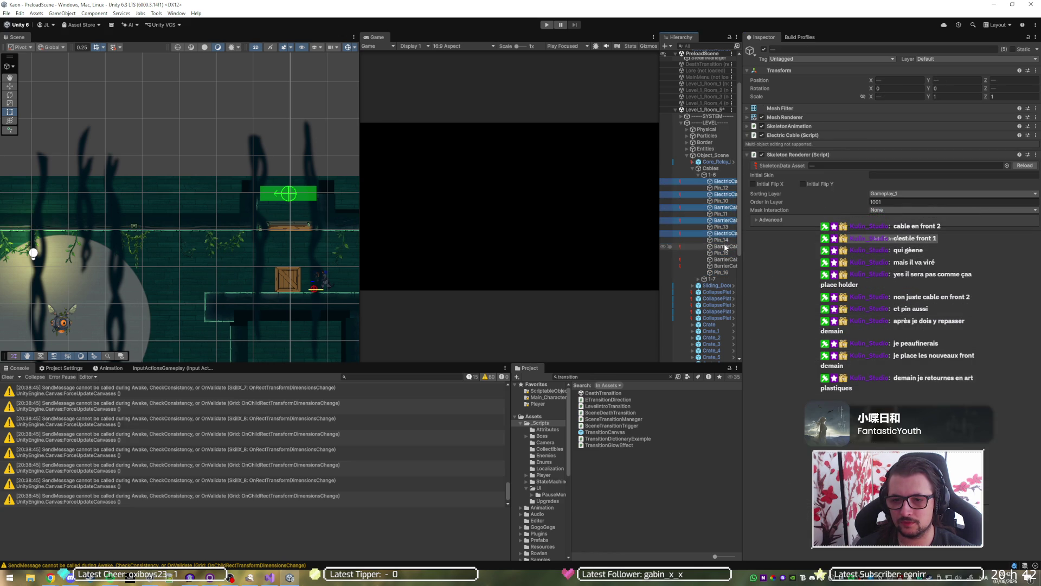
{"action": "left_click", "coordinate": [726, 260], "text": "ctrl"}
{"action": "left_click", "coordinate": [726, 267], "text": "ctrl"}
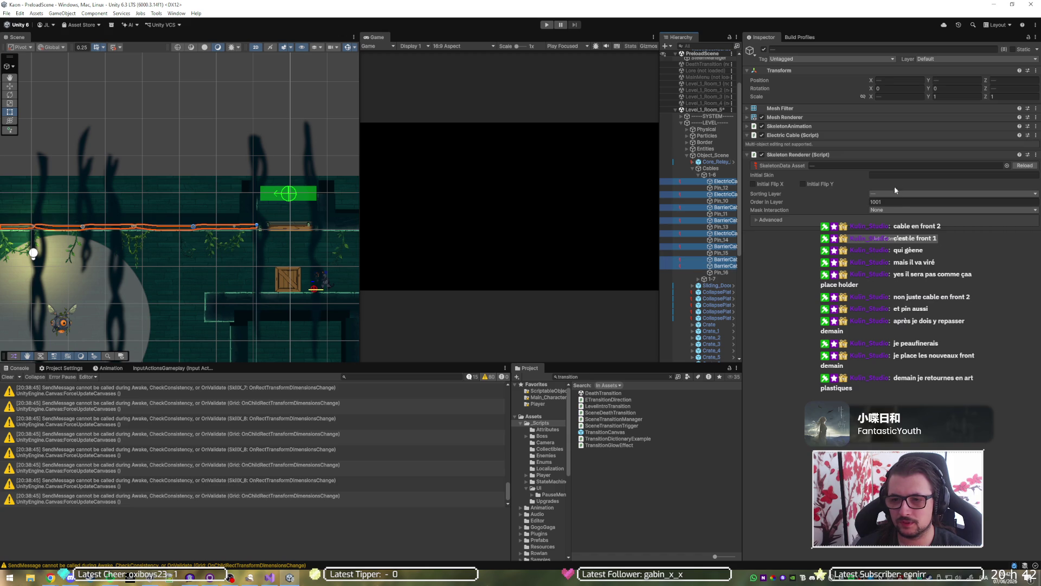
{"action": "left_click", "coordinate": [886, 195]}
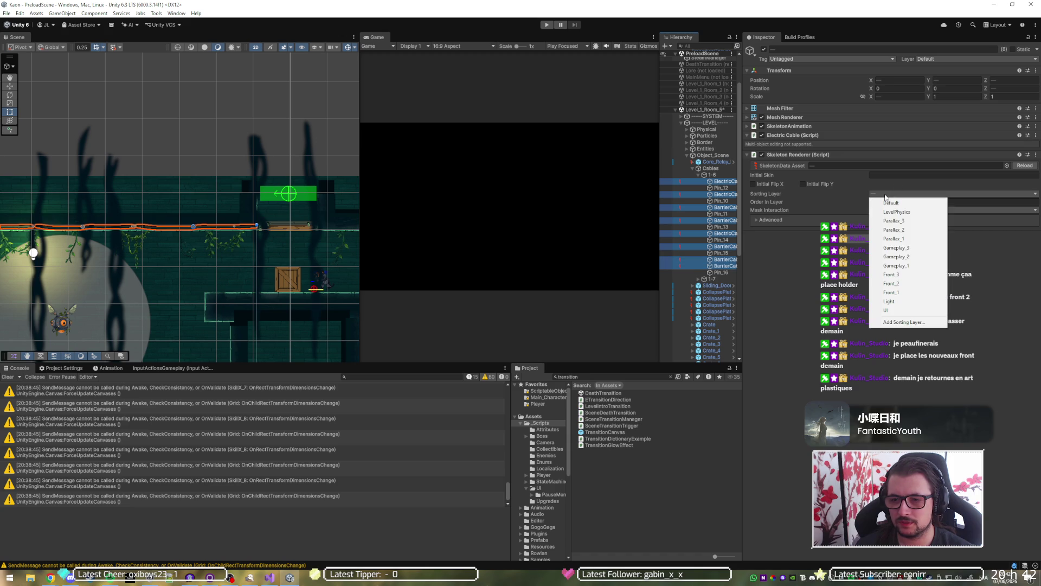
{"action": "left_click", "coordinate": [898, 283]}
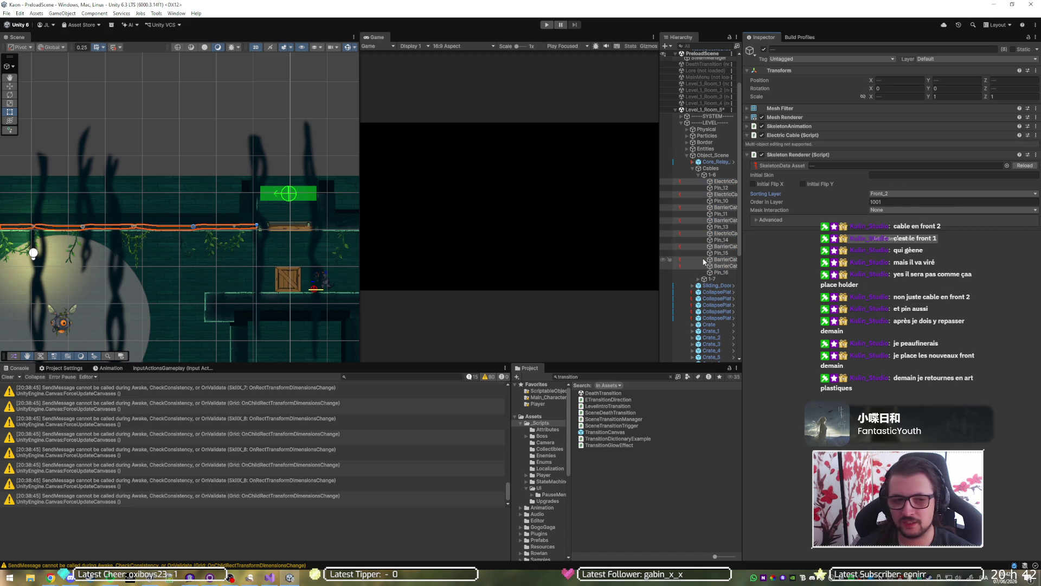
{"action": "scroll", "coordinate": [117, 258], "scroll_direction": "up", "scroll_amount": 5}
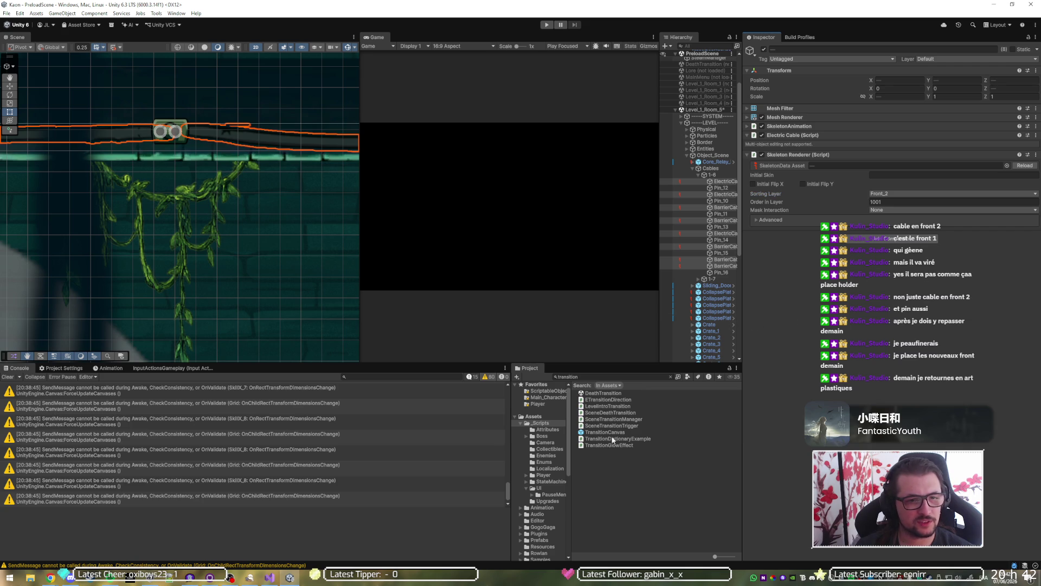
{"action": "left_click", "coordinate": [655, 506]}
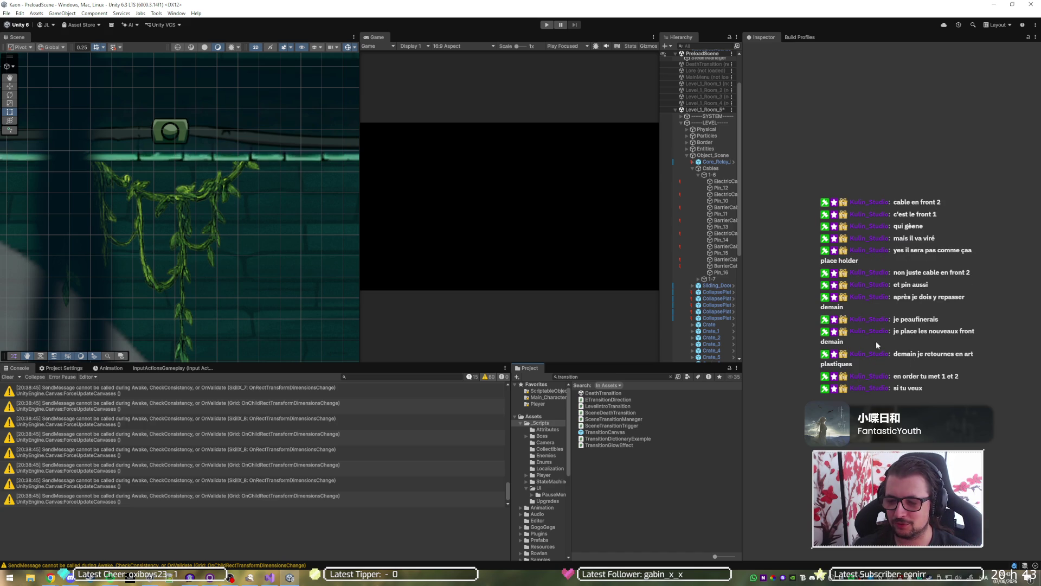
Save the scene changes, frame ElectricCable_3, and expand the 1-7 cable group.
{"action": "left_click", "coordinate": [714, 180]}
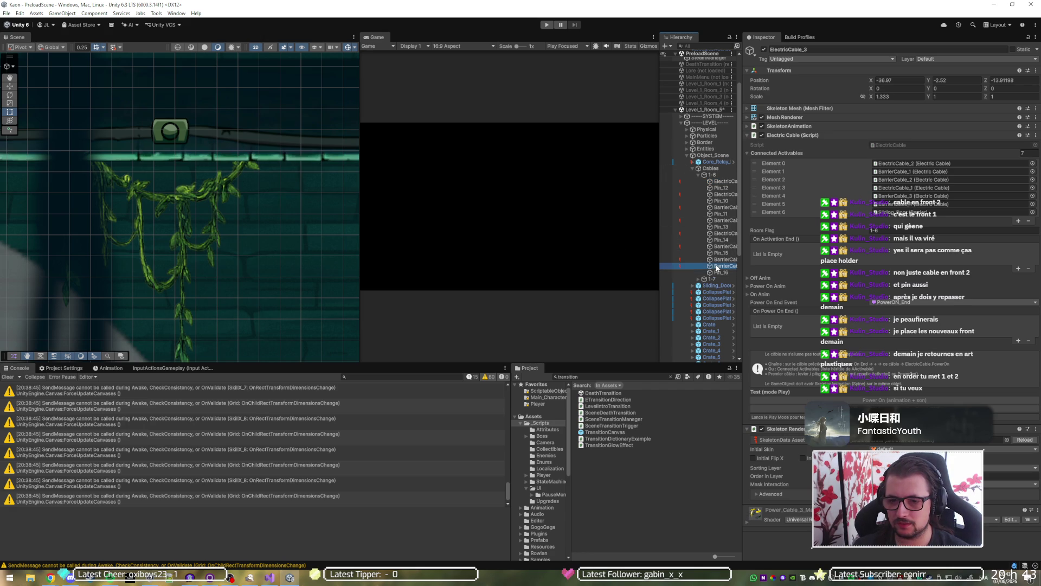
{"action": "key", "text": "ctrl+z"}
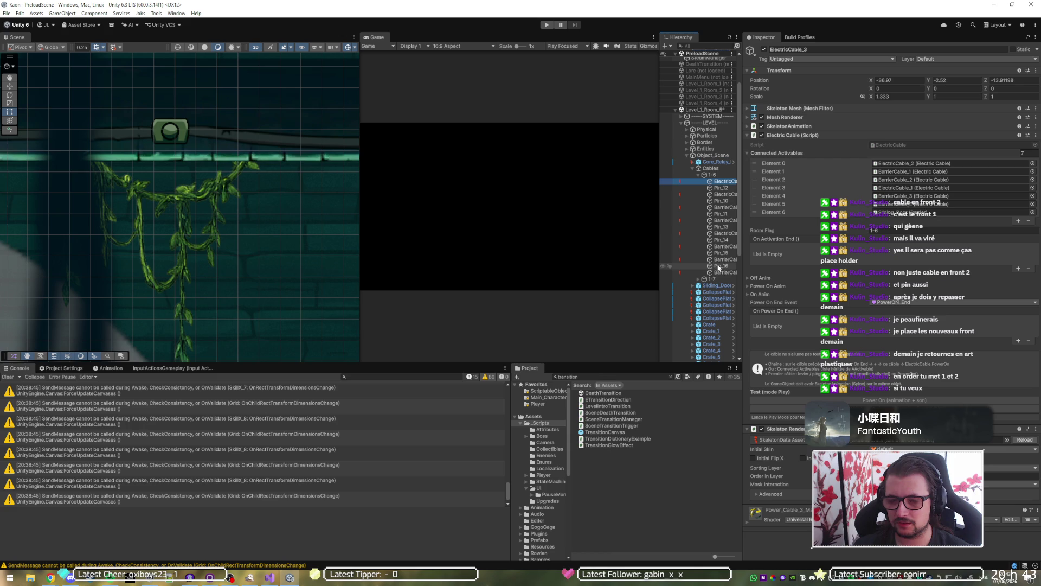
{"action": "key", "text": "f"}
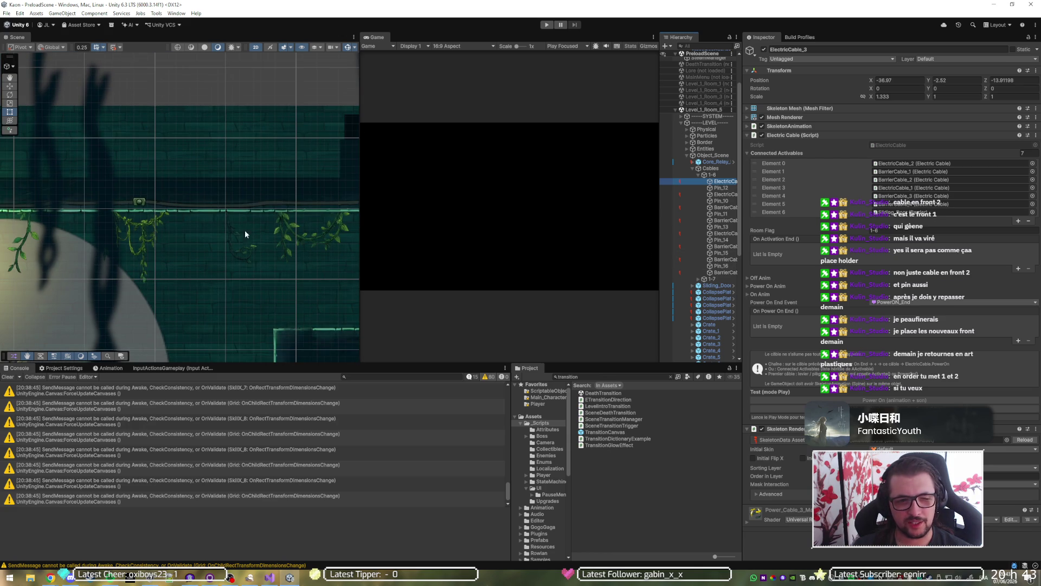
{"action": "left_click", "coordinate": [699, 278]}
{"action": "scroll", "coordinate": [727, 274], "scroll_direction": "down", "scroll_amount": 3}
Put the 1-7 group's electric and barrier cables on the Front_2 sorting layer.
{"action": "left_click", "coordinate": [724, 212]}
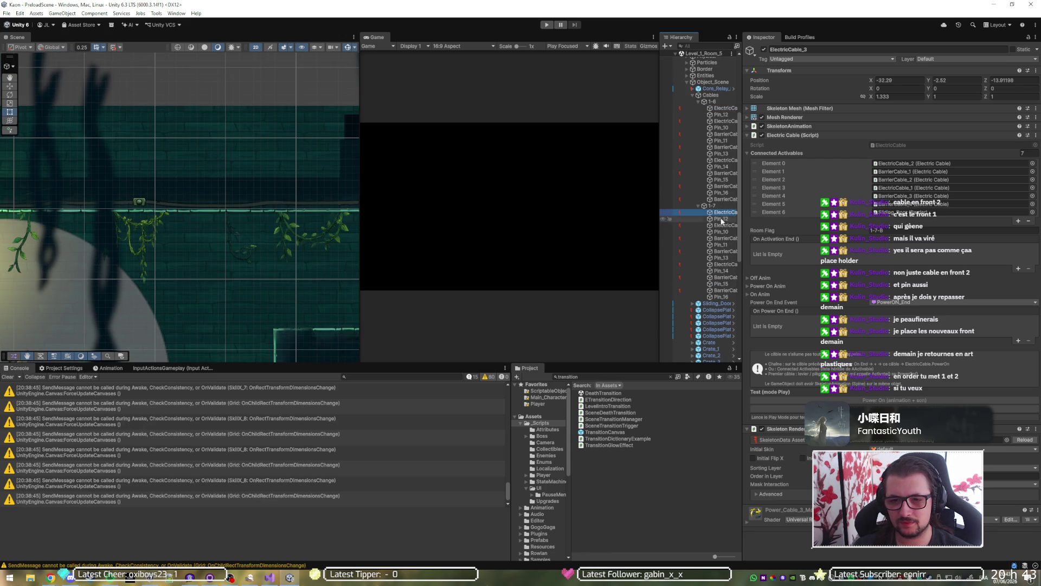
{"action": "left_click", "coordinate": [721, 225], "text": "ctrl"}
{"action": "left_click", "coordinate": [723, 238], "text": "ctrl"}
{"action": "left_click", "coordinate": [723, 251], "text": "ctrl"}
{"action": "left_click", "coordinate": [723, 264], "text": "ctrl"}
{"action": "left_click", "coordinate": [722, 271], "text": "ctrl"}
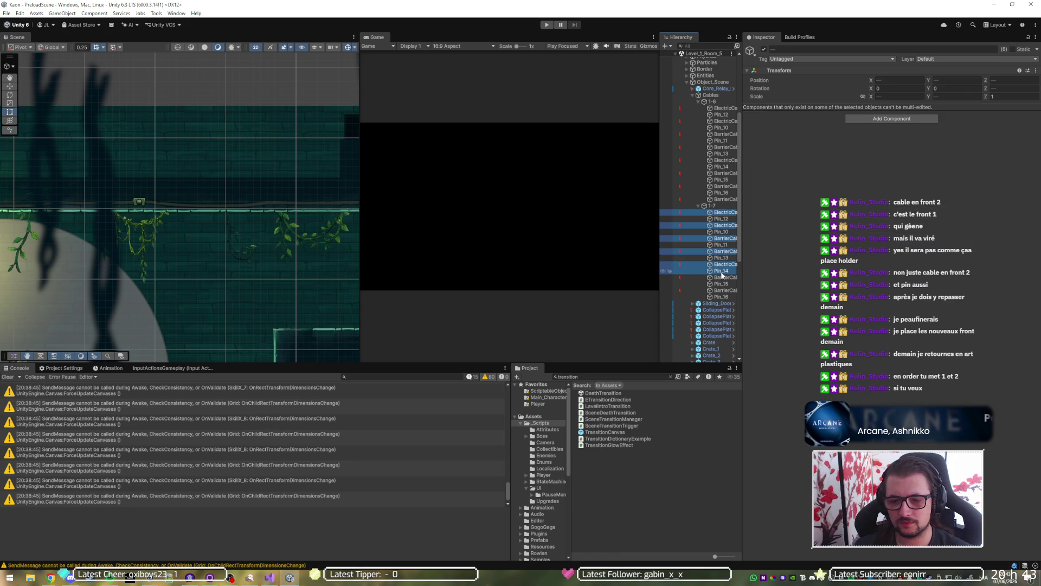
{"action": "left_click", "coordinate": [721, 271], "text": "ctrl"}
{"action": "left_click", "coordinate": [723, 277], "text": "ctrl"}
{"action": "left_click", "coordinate": [723, 291], "text": "ctrl"}
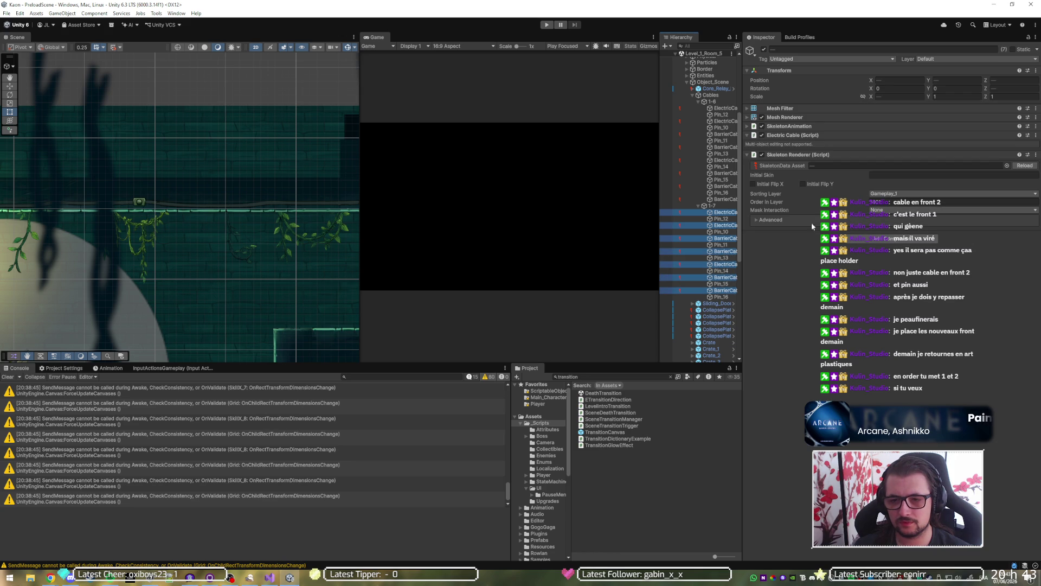
{"action": "left_click", "coordinate": [894, 193]}
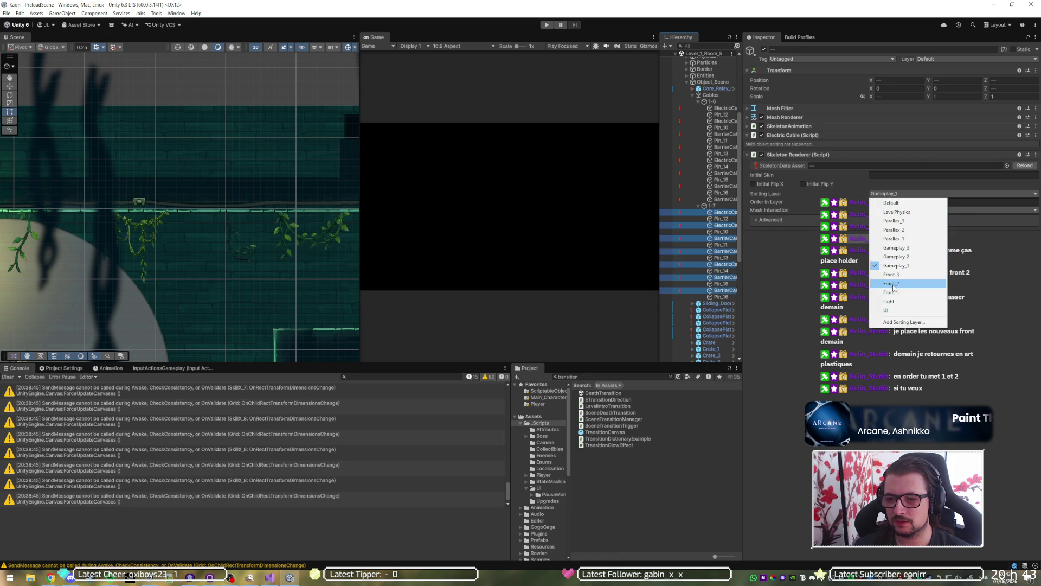
{"action": "left_click", "coordinate": [893, 284]}
Move the seven pins of the 1-7 group onto the Front_2 sorting layer.
{"action": "left_click", "coordinate": [722, 219]}
{"action": "left_click", "coordinate": [721, 232], "text": "ctrl"}
{"action": "left_click", "coordinate": [721, 245], "text": "ctrl"}
{"action": "left_click", "coordinate": [721, 258], "text": "ctrl"}
{"action": "left_click", "coordinate": [724, 270], "text": "ctrl"}
{"action": "left_click", "coordinate": [724, 284], "text": "ctrl"}
{"action": "left_click", "coordinate": [725, 297], "text": "ctrl"}
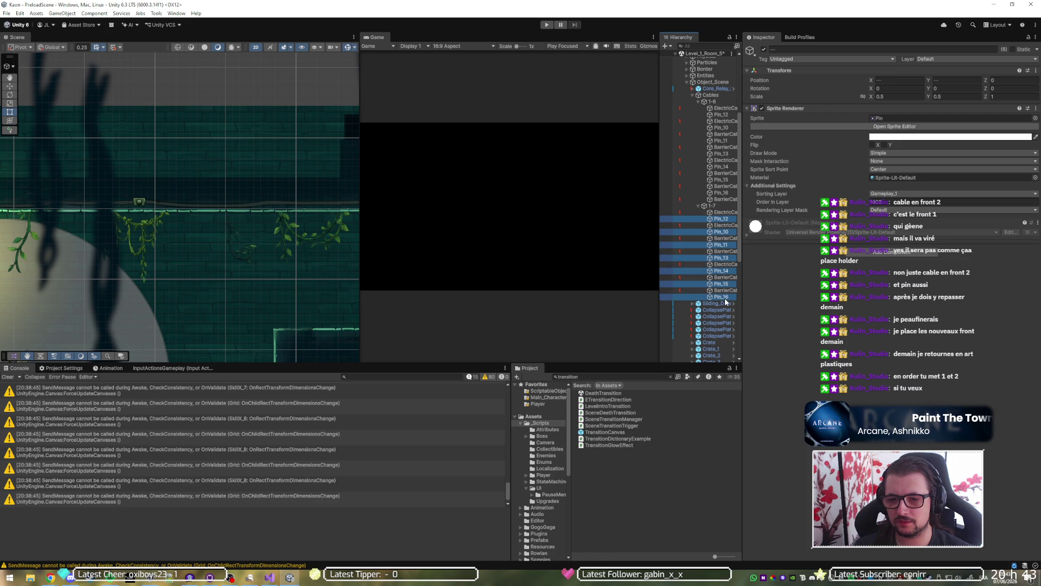
{"action": "left_click", "coordinate": [889, 193]}
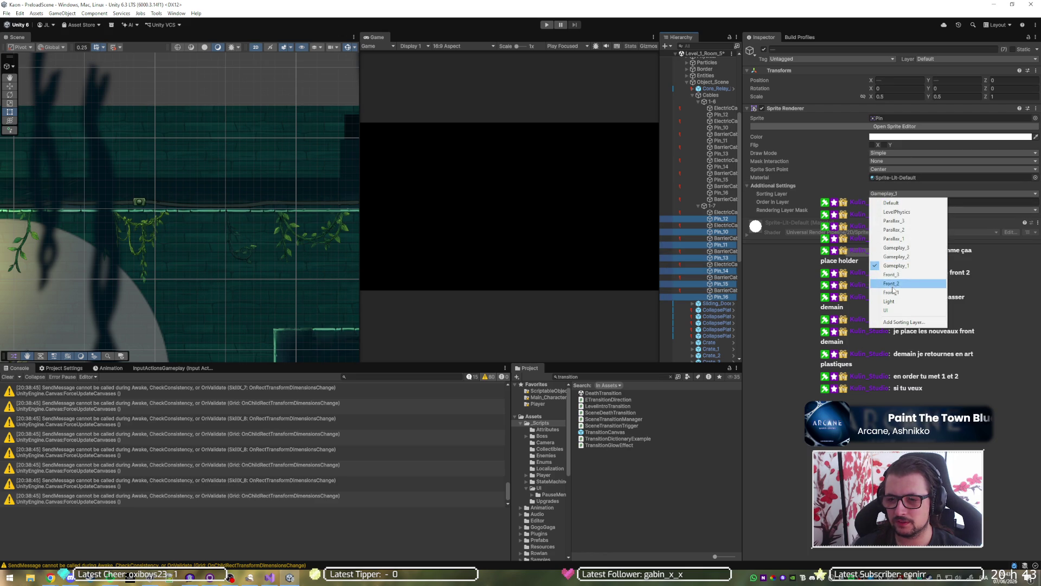
{"action": "left_click", "coordinate": [892, 283]}
{"action": "left_click", "coordinate": [721, 290]}
Frame BarrierCable_4 and widen the Scene view panel, keeping BarrierCable_4 selected.
{"action": "key", "text": "f"}
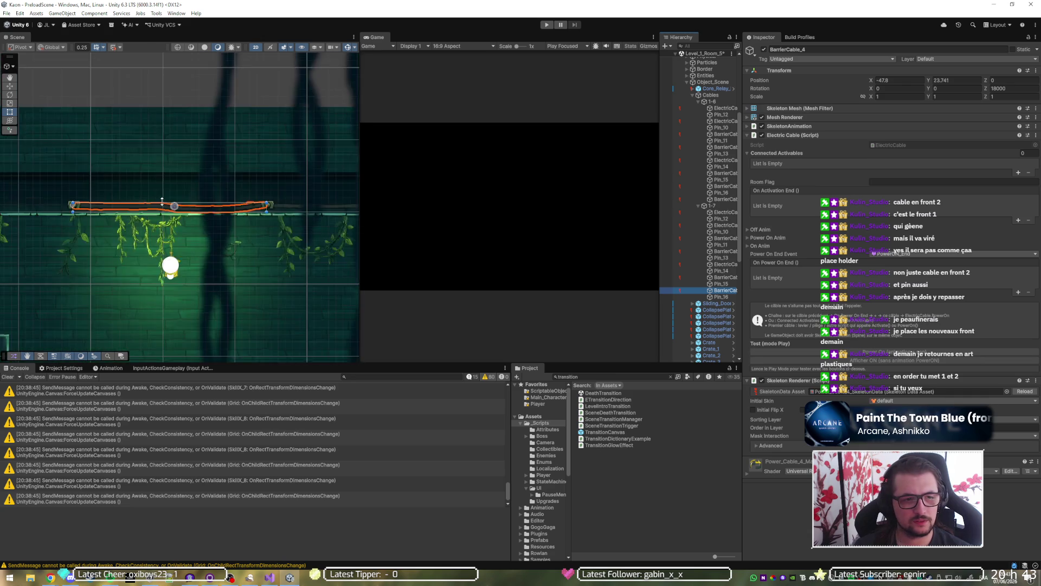
{"action": "scroll", "coordinate": [71, 222], "scroll_direction": "down", "scroll_amount": 3}
{"action": "scroll", "coordinate": [75, 217], "scroll_direction": "up", "scroll_amount": 2}
{"action": "scroll", "coordinate": [321, 229], "scroll_direction": "down", "scroll_amount": 2}
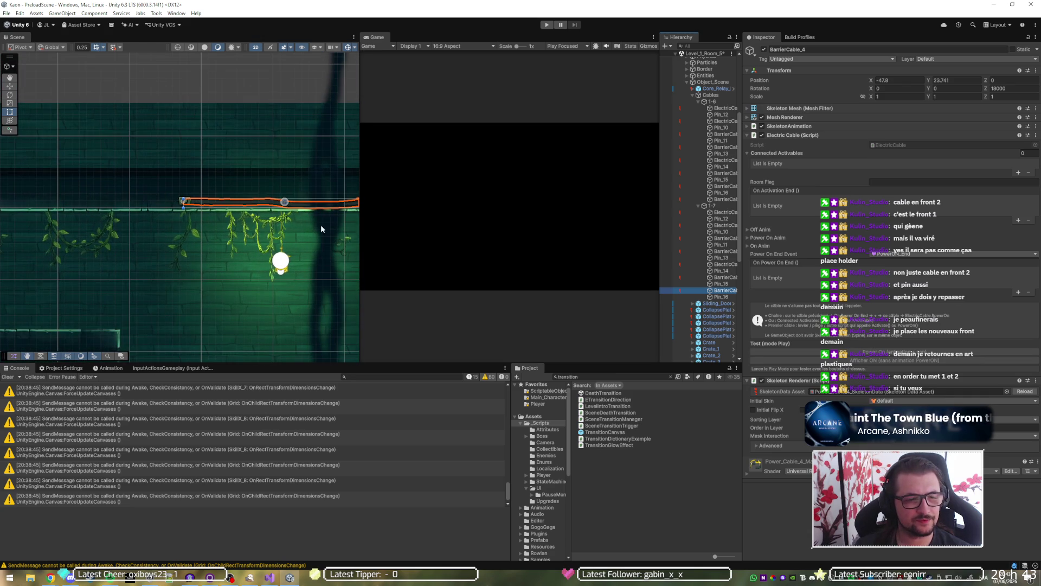
{"action": "left_click_drag", "start_coordinate": [359, 231], "coordinate": [589, 231]}
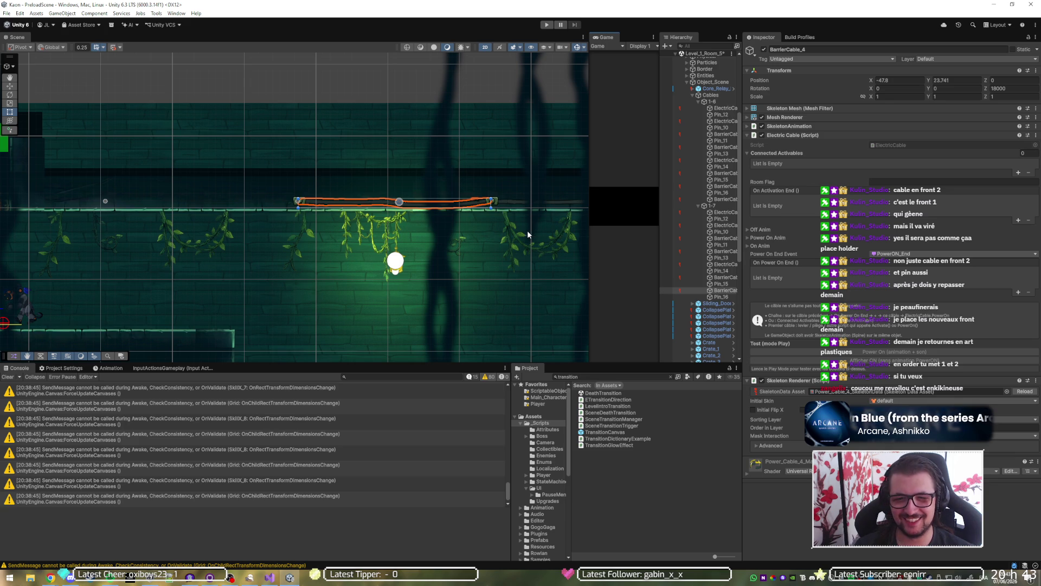
{"action": "key", "text": "ctrl+z"}
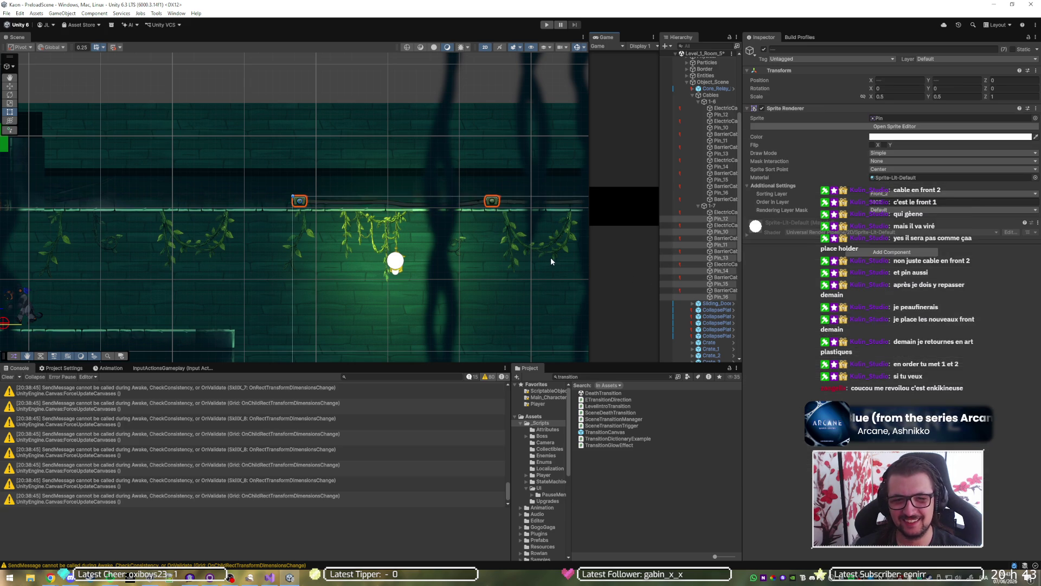
{"action": "key", "text": "ctrl+y"}
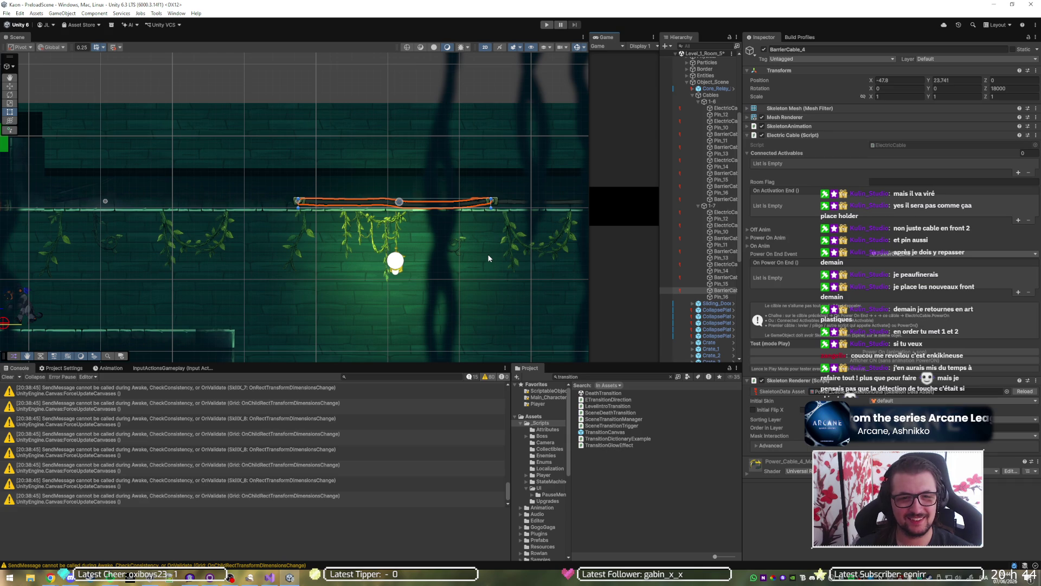
Duplicate BarrierCable_4 as BarrierCable_5 and shift it left along the ledge.
{"action": "key", "text": "ctrl+d"}
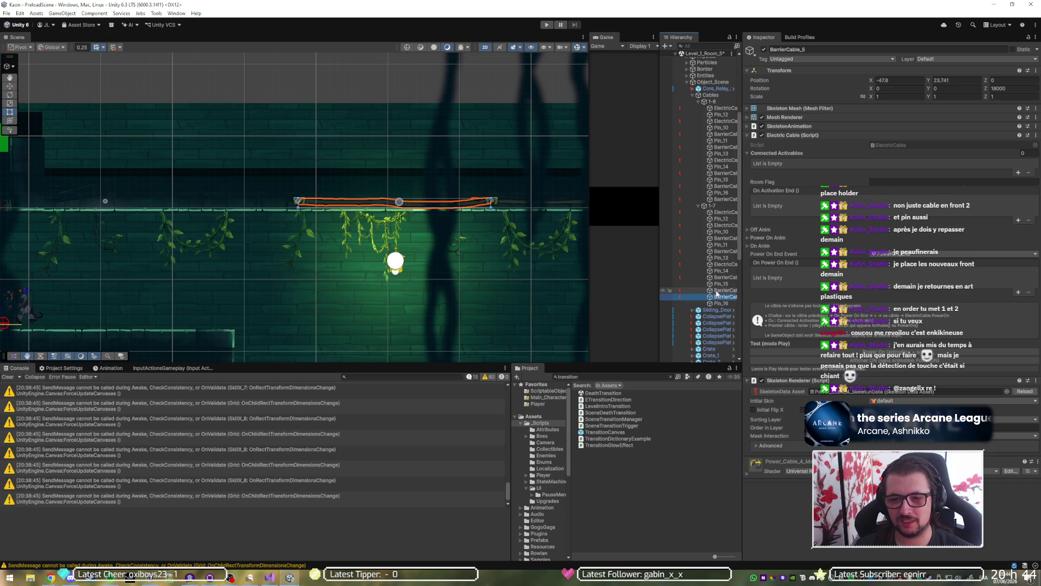
{"action": "key", "text": "w"}
{"action": "mouse_move", "coordinate": [431, 204]}
{"action": "left_mouse_down"}
{"action": "mouse_move", "coordinate": [282, 204]}
{"action": "mouse_move", "coordinate": [483, 222]}
{"action": "mouse_move", "coordinate": [383, 222]}
{"action": "mouse_move", "coordinate": [493, 222]}
{"action": "left_mouse_up"}
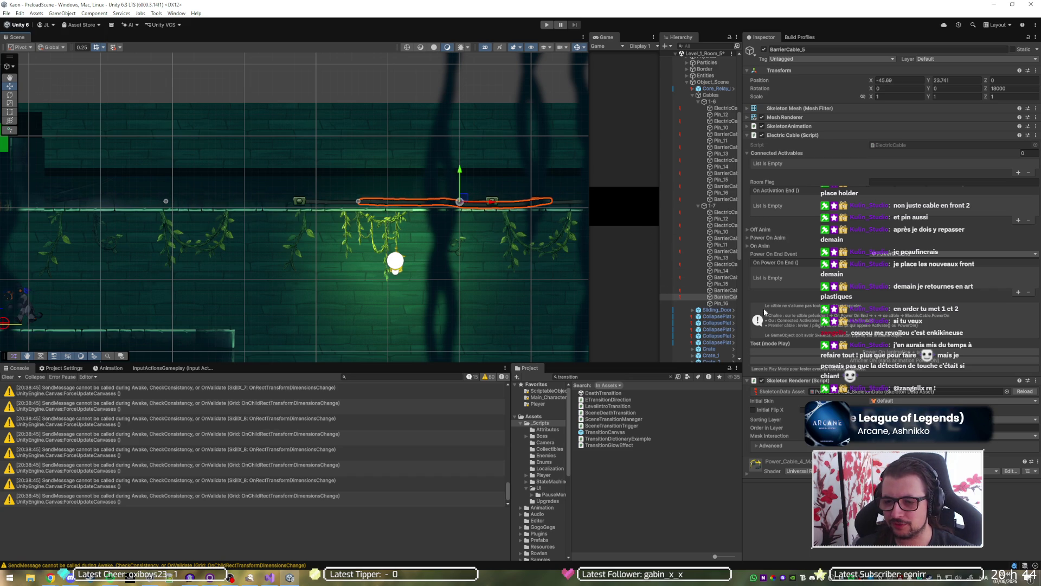
{"action": "left_click", "coordinate": [788, 380]}
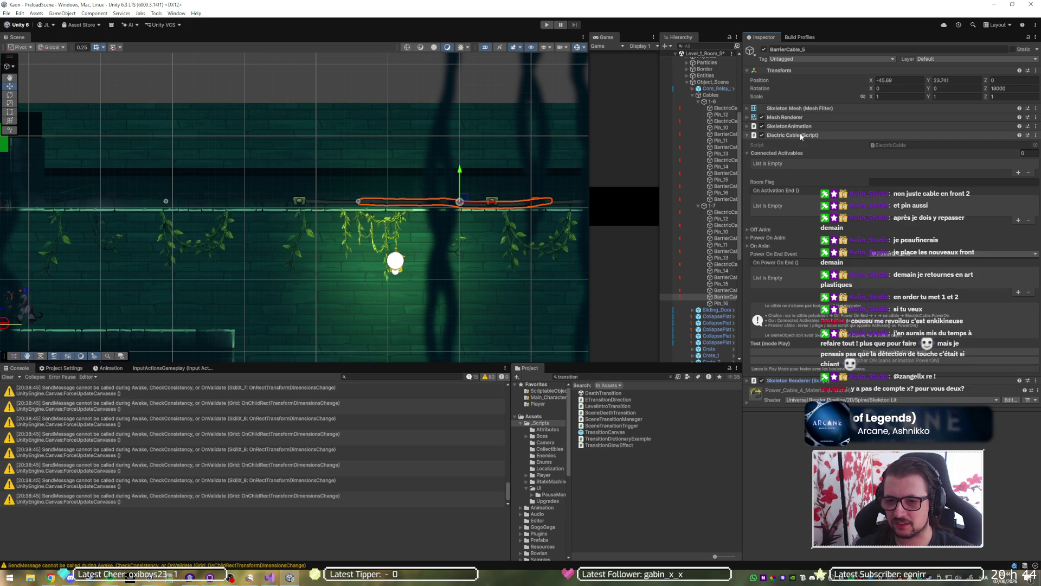
{"action": "left_click", "coordinate": [801, 135]}
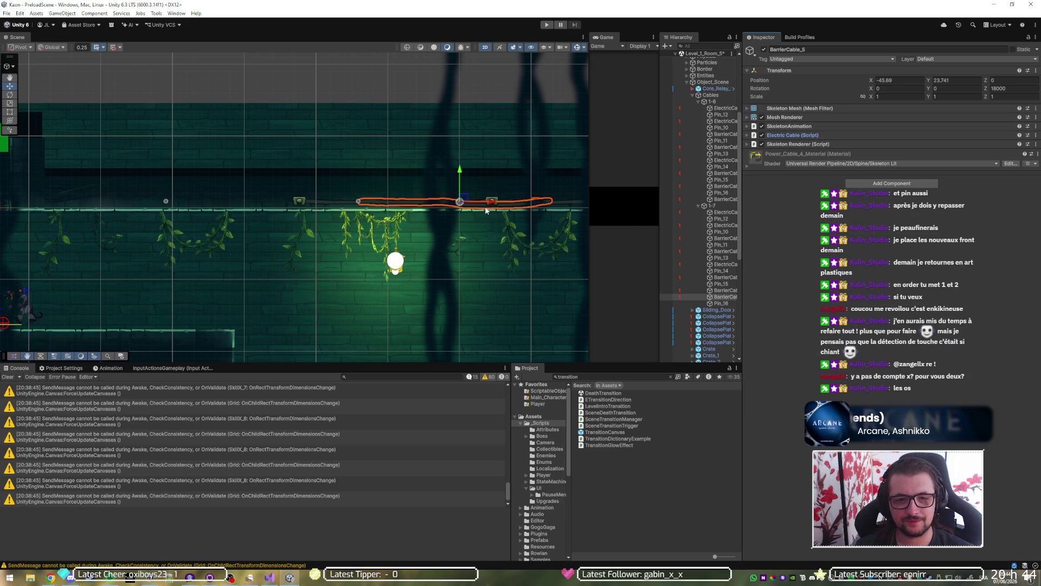
Slide BarrierCable_5 to X -55.8815 and stretch its left end to Scale X 1.4793.
{"action": "left_click_drag", "start_coordinate": [490, 204], "coordinate": [240, 211]}
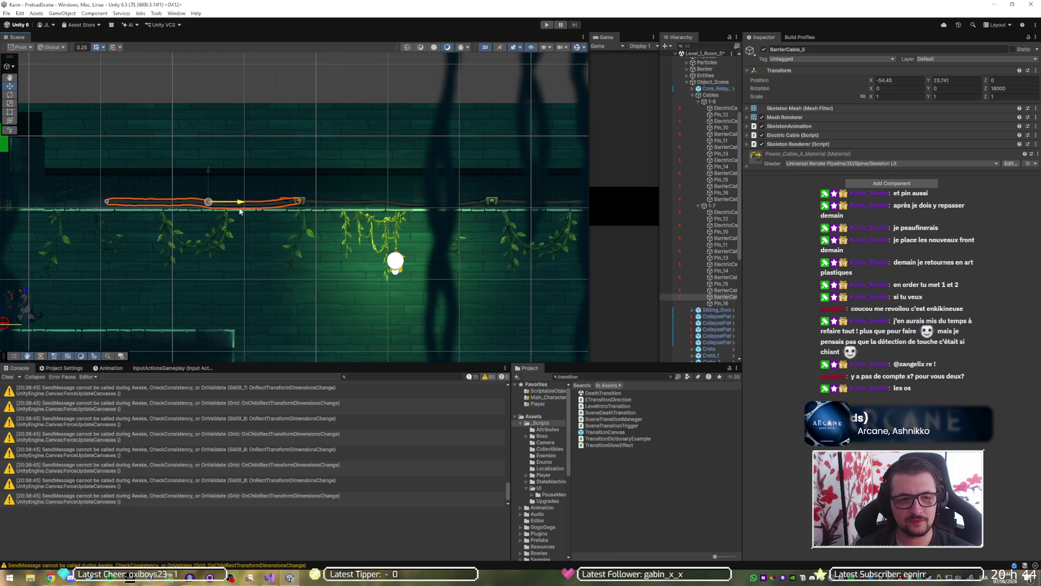
{"action": "scroll", "coordinate": [293, 211], "scroll_direction": "left", "scroll_amount": 5}
{"action": "key", "text": "t"}
{"action": "left_click_drag", "start_coordinate": [325, 209], "coordinate": [232, 210]}
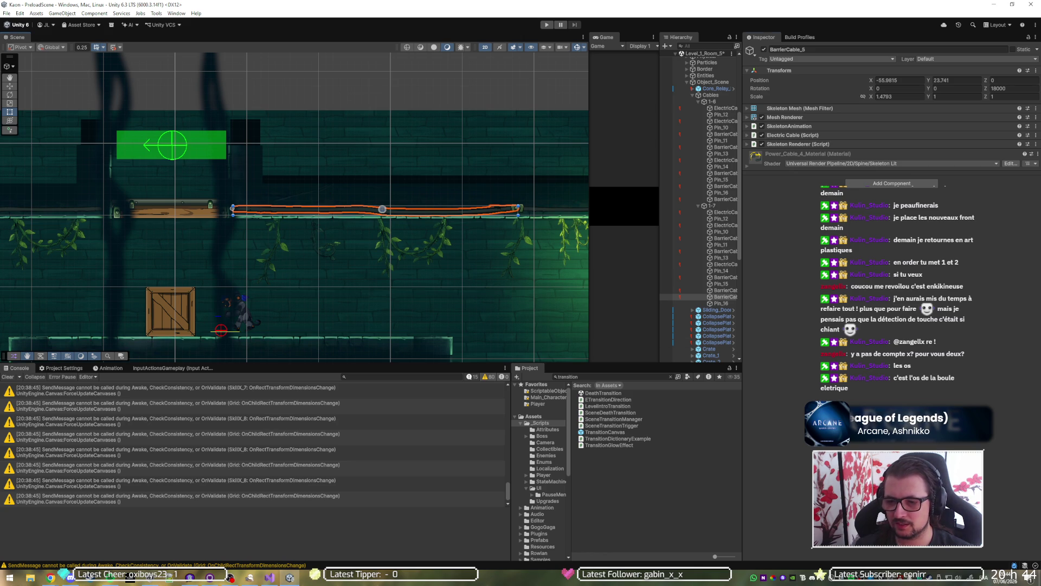
{"action": "scroll", "coordinate": [344, 259], "scroll_direction": "down", "scroll_amount": 3}
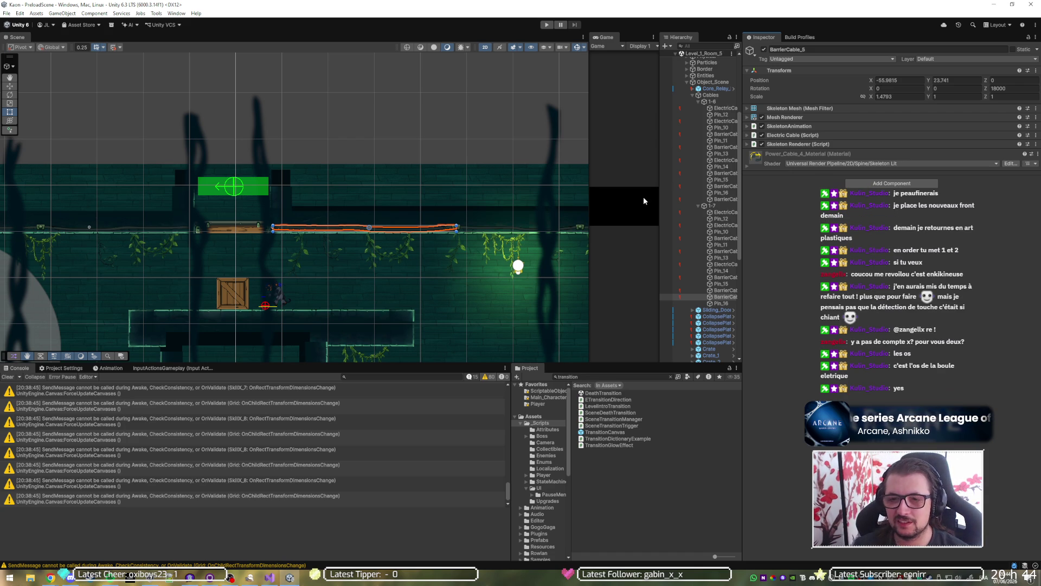
Activate the Front_2 object under Decoration, then switch to GitHub Desktop.
{"action": "scroll", "coordinate": [703, 134], "scroll_direction": "down", "scroll_amount": 4}
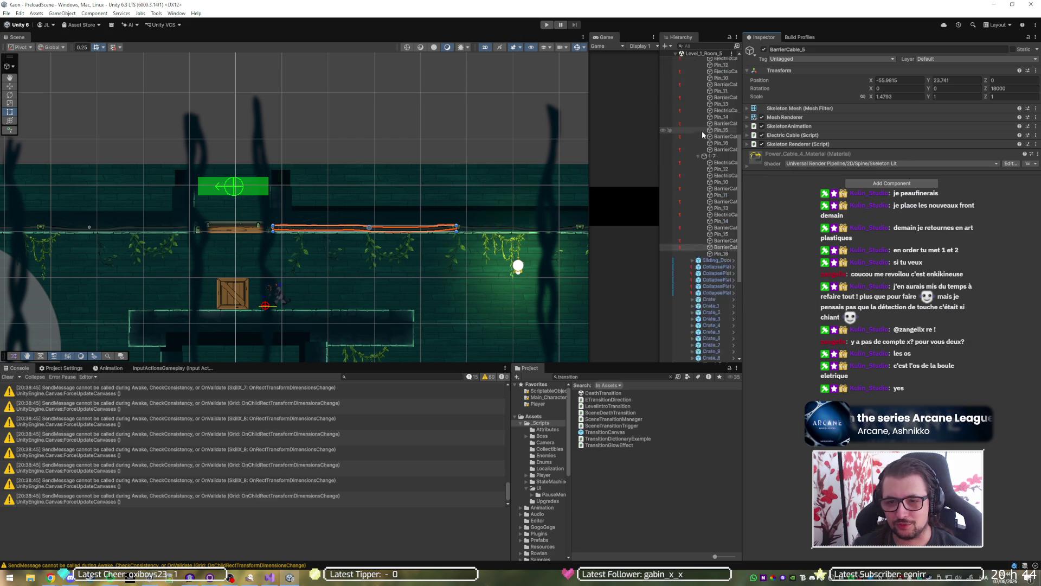
{"action": "scroll", "coordinate": [703, 135], "scroll_direction": "down", "scroll_amount": 10}
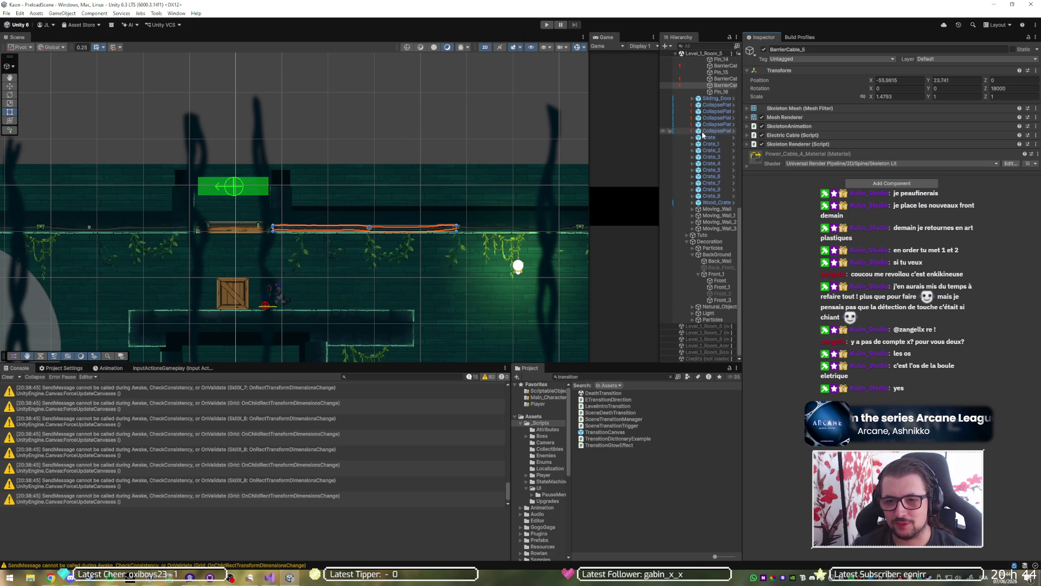
{"action": "left_click", "coordinate": [717, 215]}
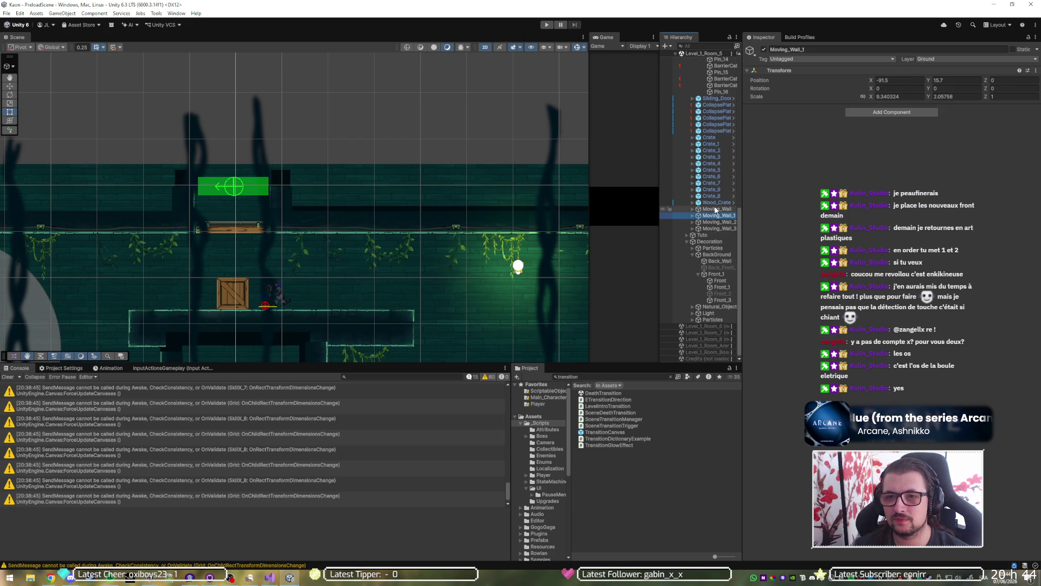
{"action": "left_click", "coordinate": [720, 267]}
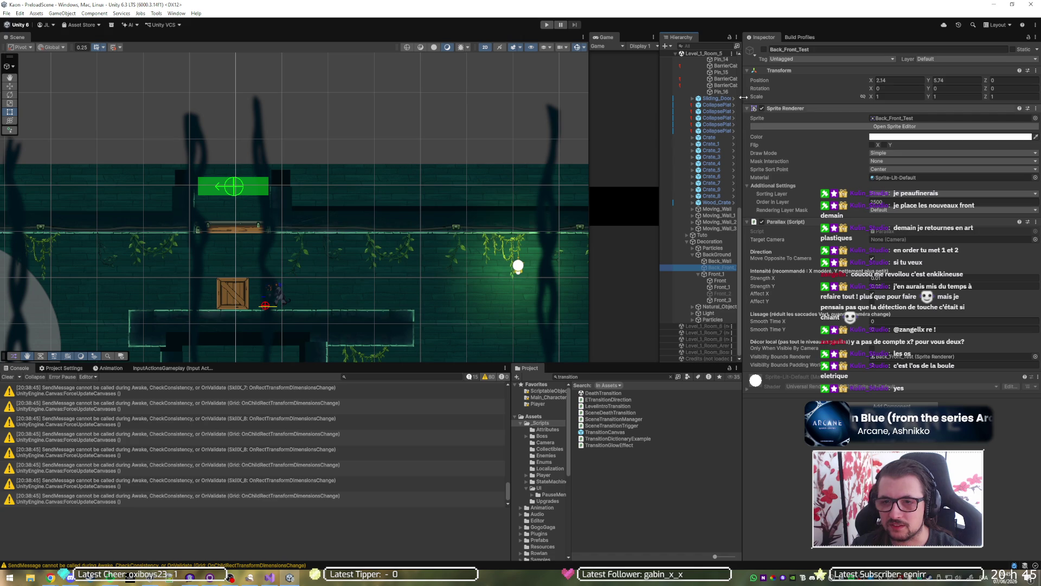
{"action": "key", "text": "Up"}
{"action": "key", "text": "Up"}
{"action": "key", "text": "Down"}
{"action": "key", "text": "Down"}
{"action": "key", "text": "Down"}
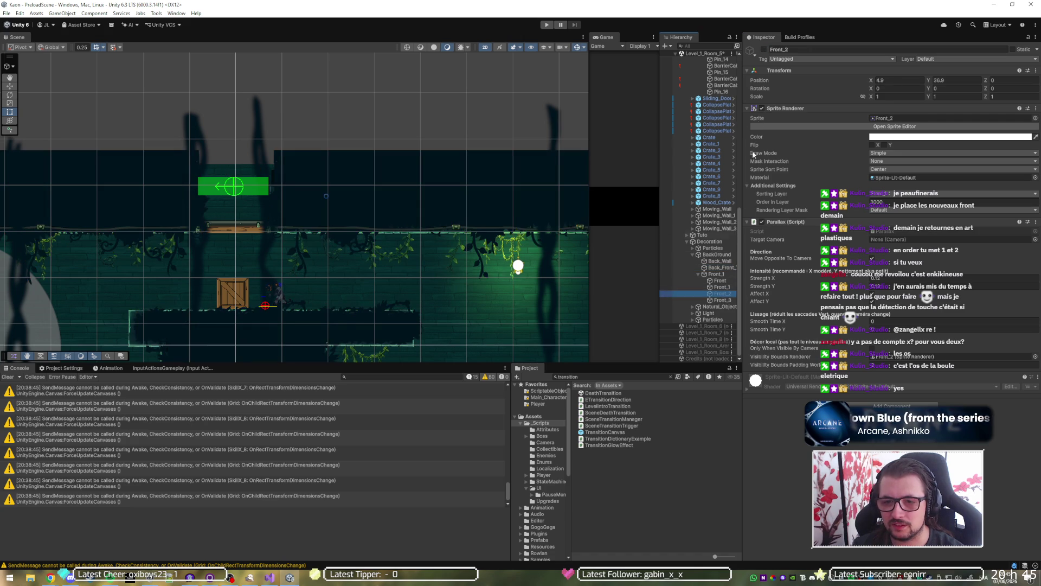
{"action": "left_click", "coordinate": [764, 50]}
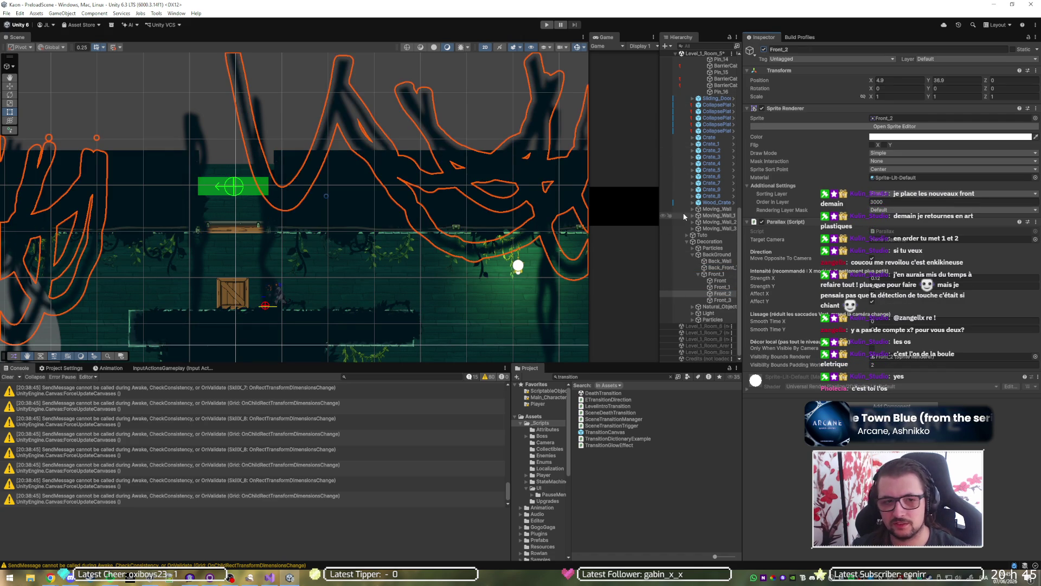
{"action": "mouse_move", "coordinate": [782, 323]}
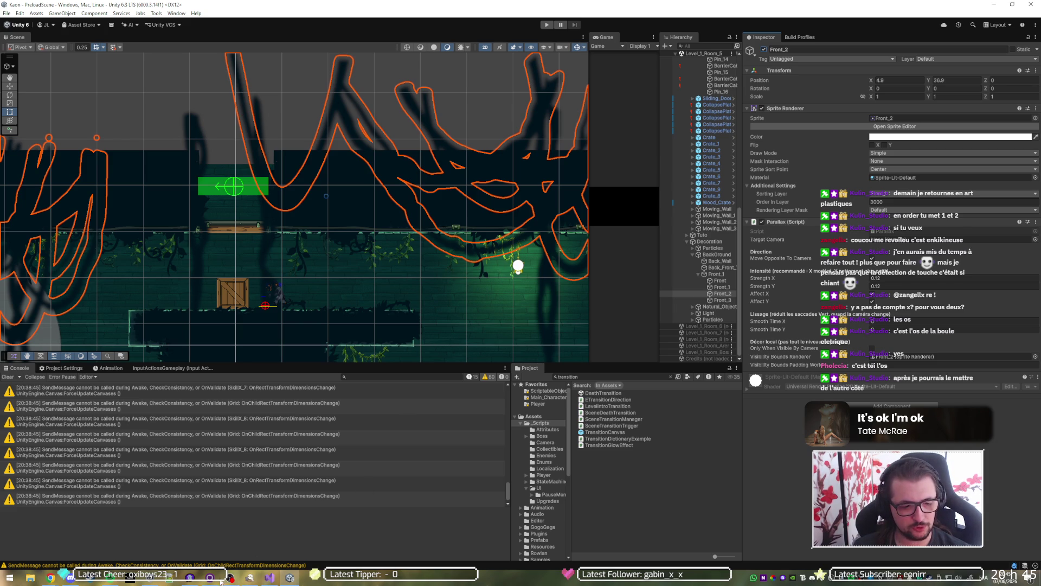
{"action": "left_click", "coordinate": [250, 578]}
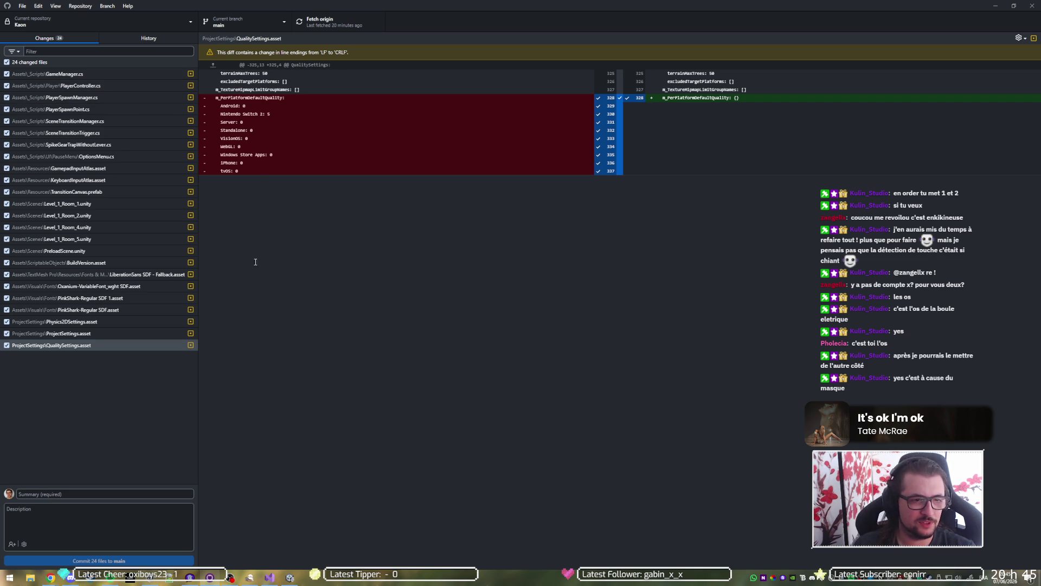
Inspect the PreloadScene, QualitySettings, ProjectSettings and Physics2DSettings diffs, then select the four font files.
{"action": "left_click", "coordinate": [111, 252]}
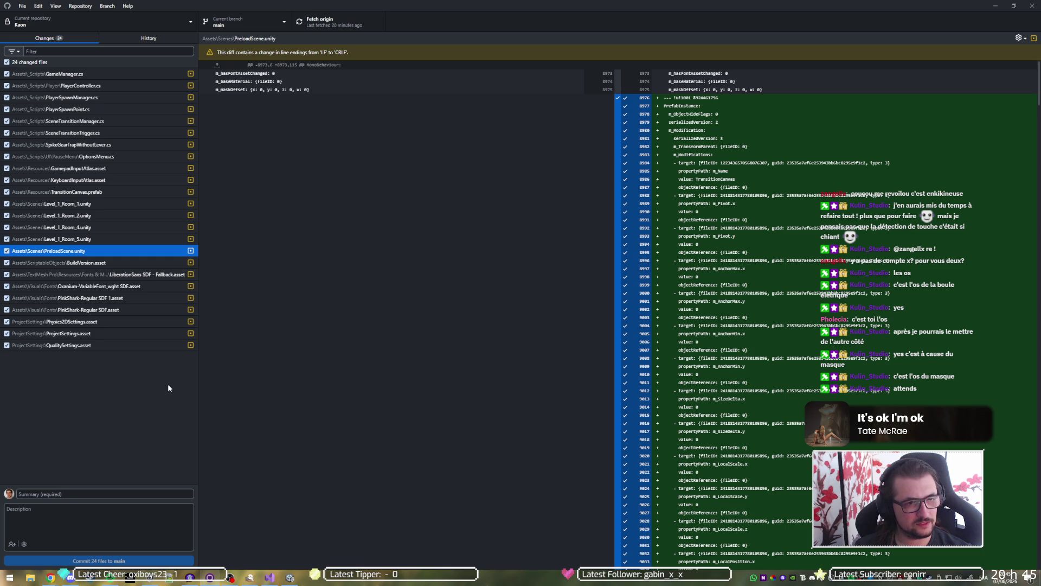
{"action": "left_click", "coordinate": [77, 346]}
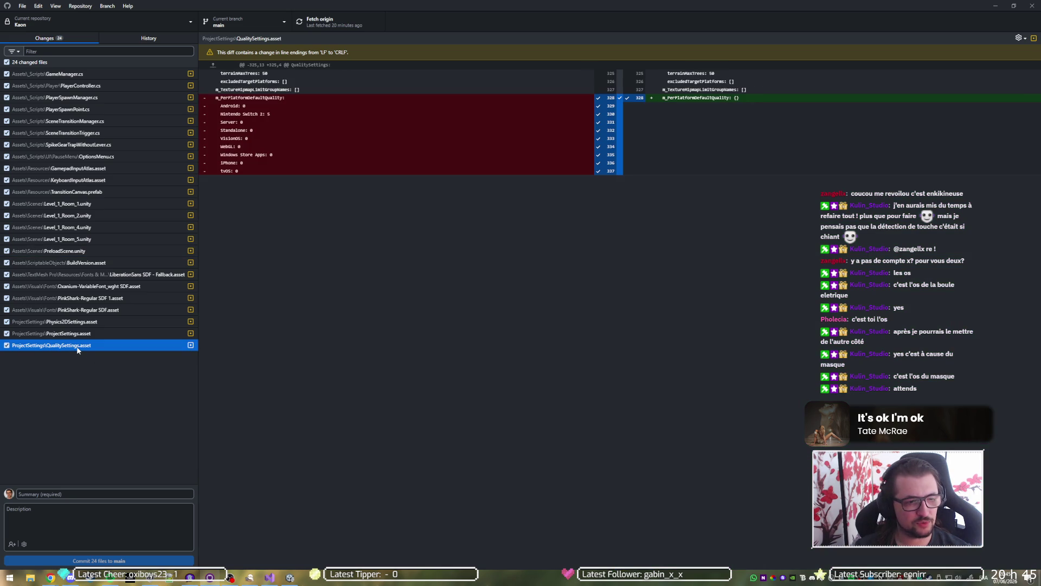
{"action": "left_click", "coordinate": [86, 334]}
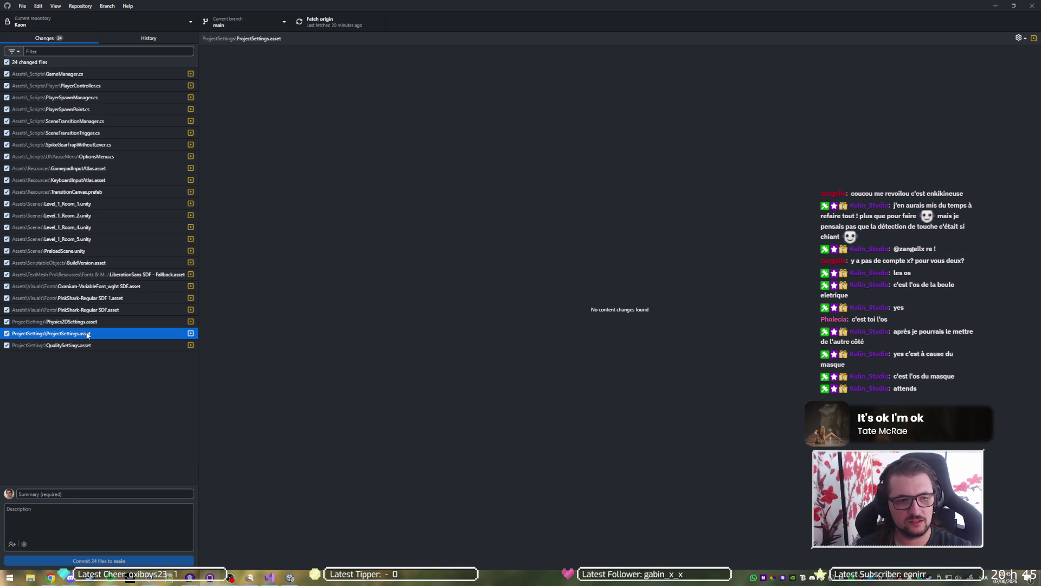
{"action": "left_click", "coordinate": [97, 323]}
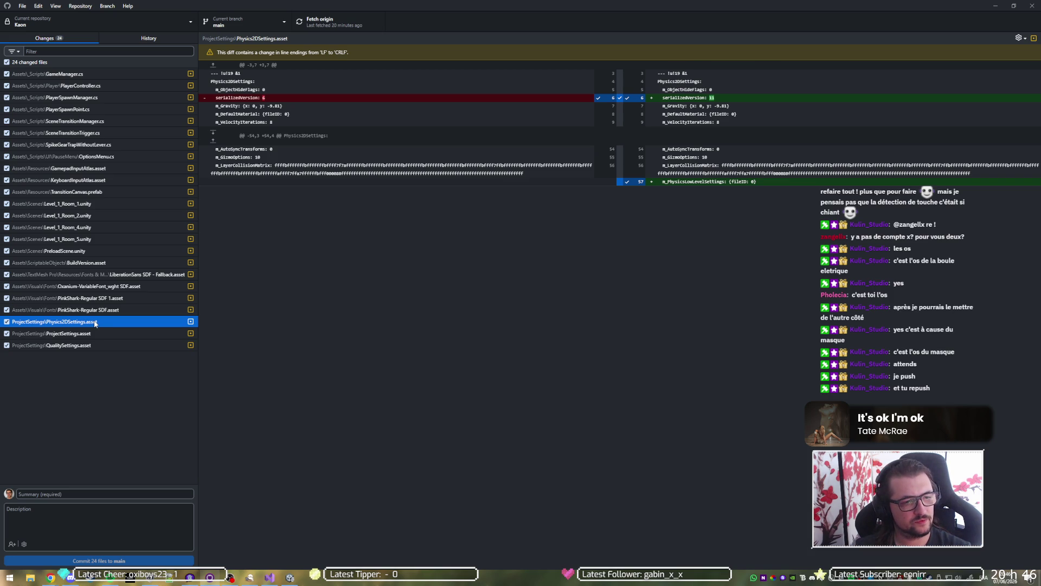
{"action": "left_click", "coordinate": [41, 276]}
{"action": "left_click", "coordinate": [46, 311], "text": "shift"}
Discard the changes to the four selected font assets.
{"action": "right_click", "coordinate": [55, 310]}
{"action": "left_click", "coordinate": [76, 317]}
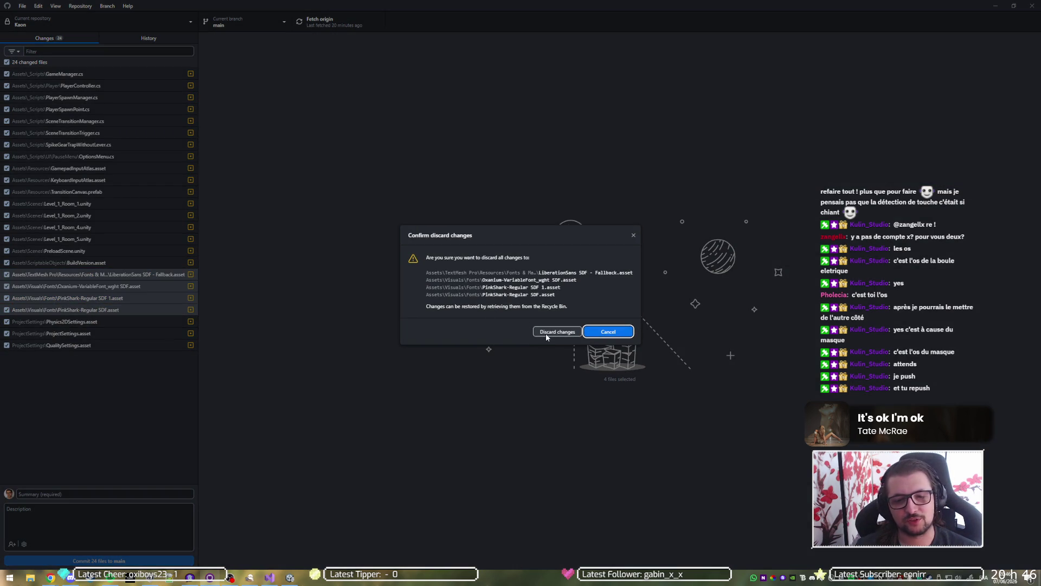
{"action": "left_click", "coordinate": [545, 333]}
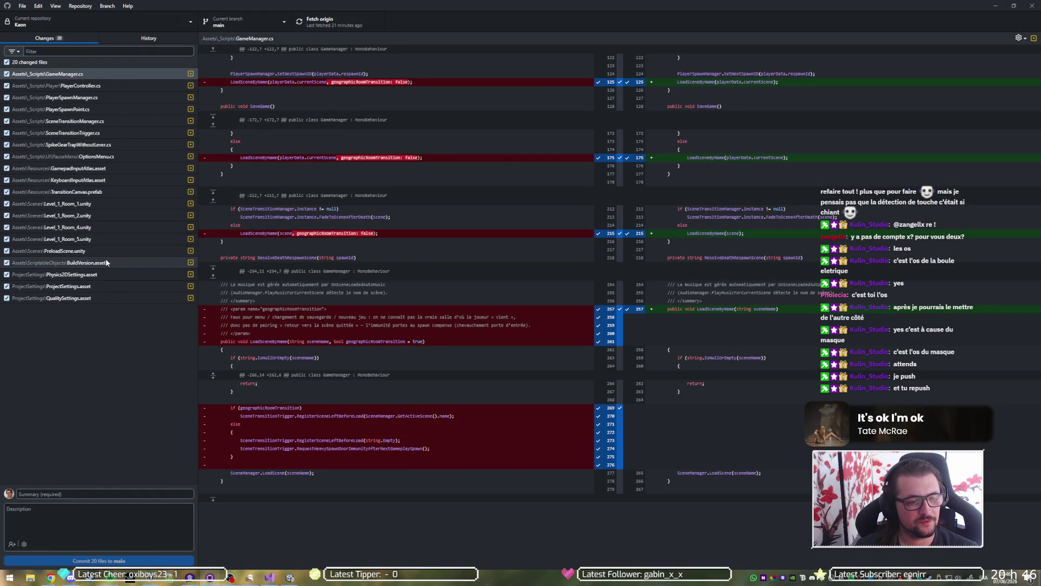
Discard the BuildVersion.asset change, leaving 19 changed files.
{"action": "left_click", "coordinate": [106, 263]}
{"action": "right_click", "coordinate": [107, 264]}
{"action": "left_click", "coordinate": [139, 273]}
{"action": "left_click", "coordinate": [526, 327]}
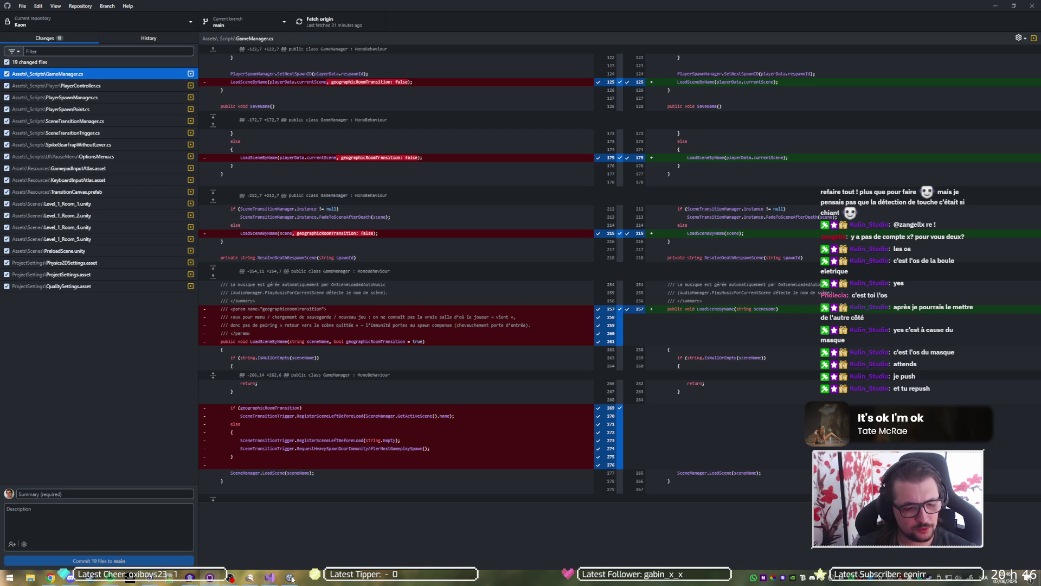
Back in Unity, unload the Level_1_Room_5 scene from the Hierarchy.
{"action": "mouse_move", "coordinate": [291, 578]}
{"action": "left_click", "coordinate": [290, 528]}
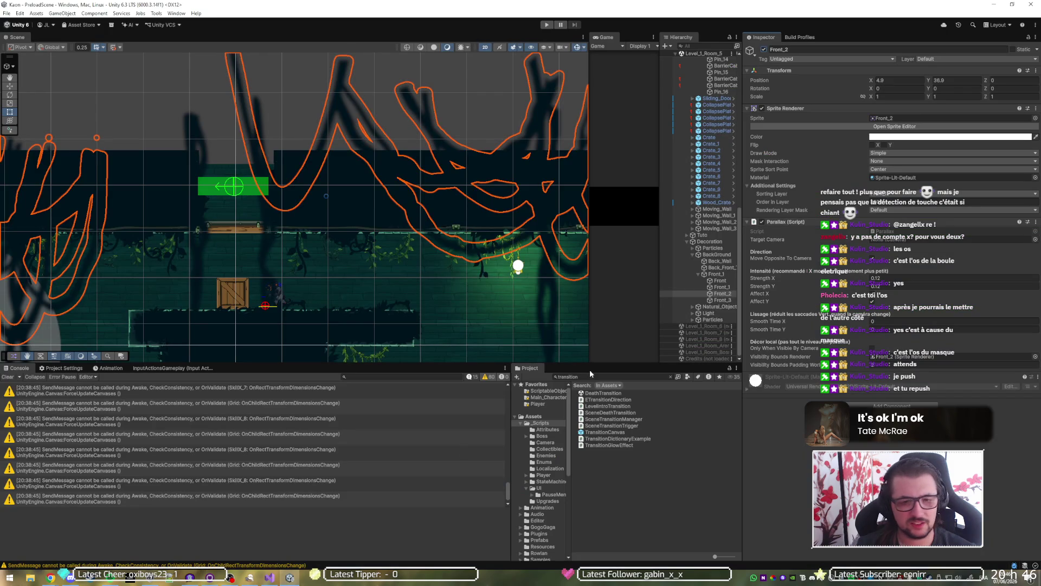
{"action": "scroll", "coordinate": [692, 68], "scroll_direction": "up", "scroll_amount": 5}
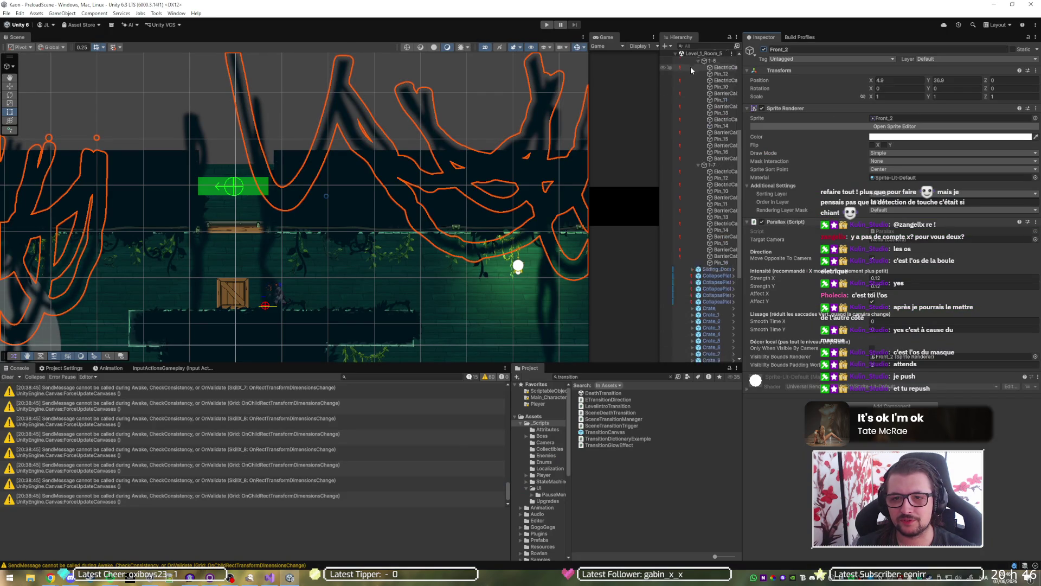
{"action": "scroll", "coordinate": [691, 66], "scroll_direction": "up", "scroll_amount": 3}
{"action": "left_click", "coordinate": [676, 157]}
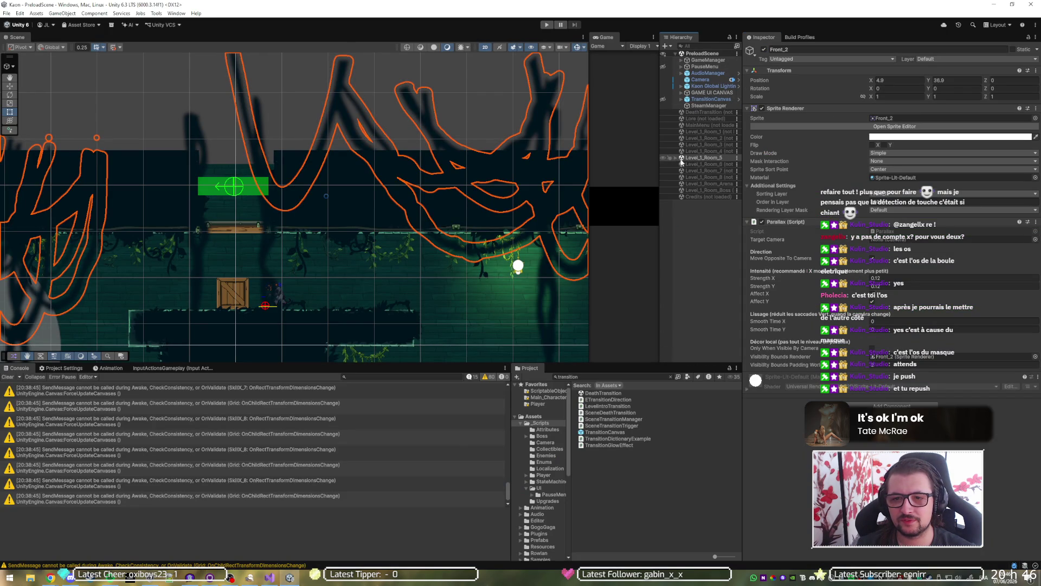
{"action": "right_click", "coordinate": [698, 158]}
{"action": "left_click", "coordinate": [720, 207]}
Load Level_1_Room_3 and frame its Entrance portal under LEVEL > Physical > Portal.
{"action": "right_click", "coordinate": [705, 146]}
{"action": "left_click", "coordinate": [711, 151]}
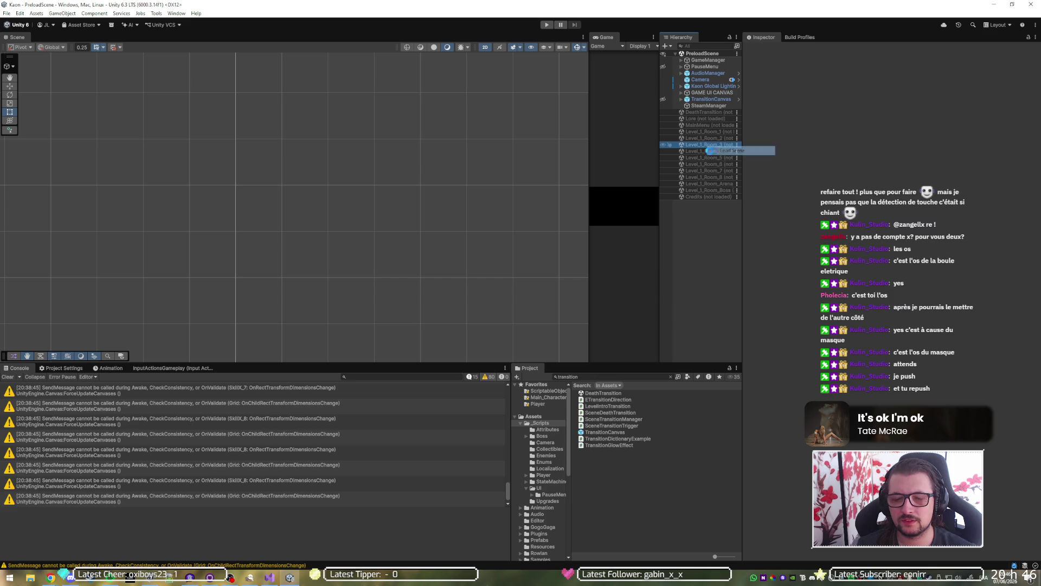
{"action": "left_click", "coordinate": [679, 157]}
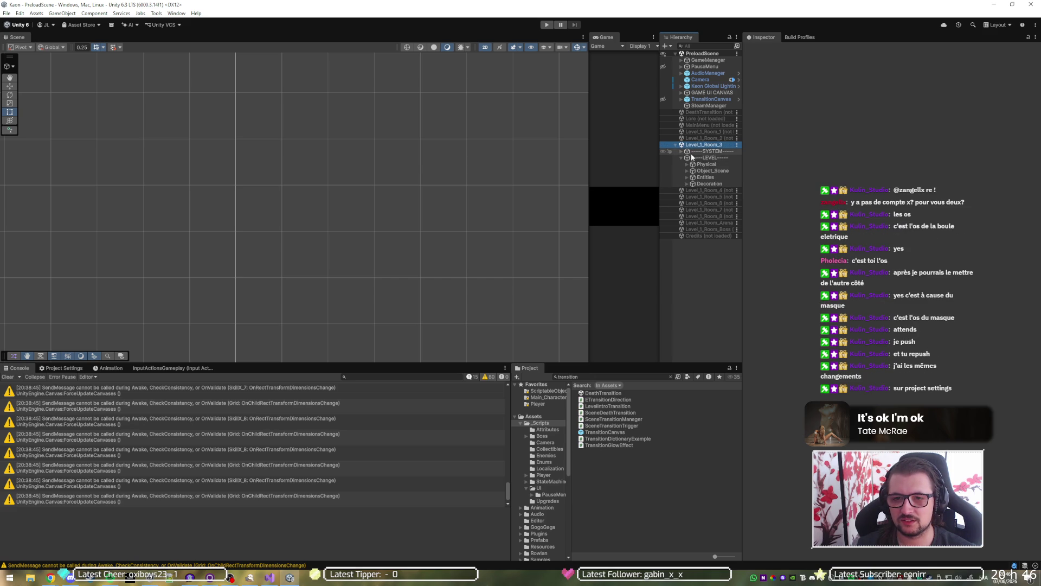
{"action": "left_click", "coordinate": [692, 157]}
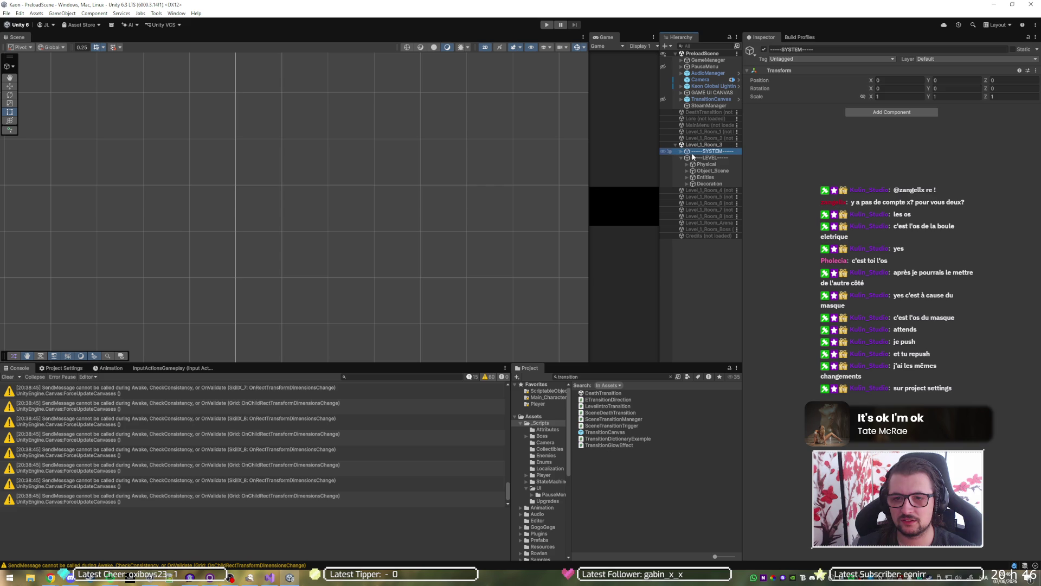
{"action": "left_click", "coordinate": [687, 165]}
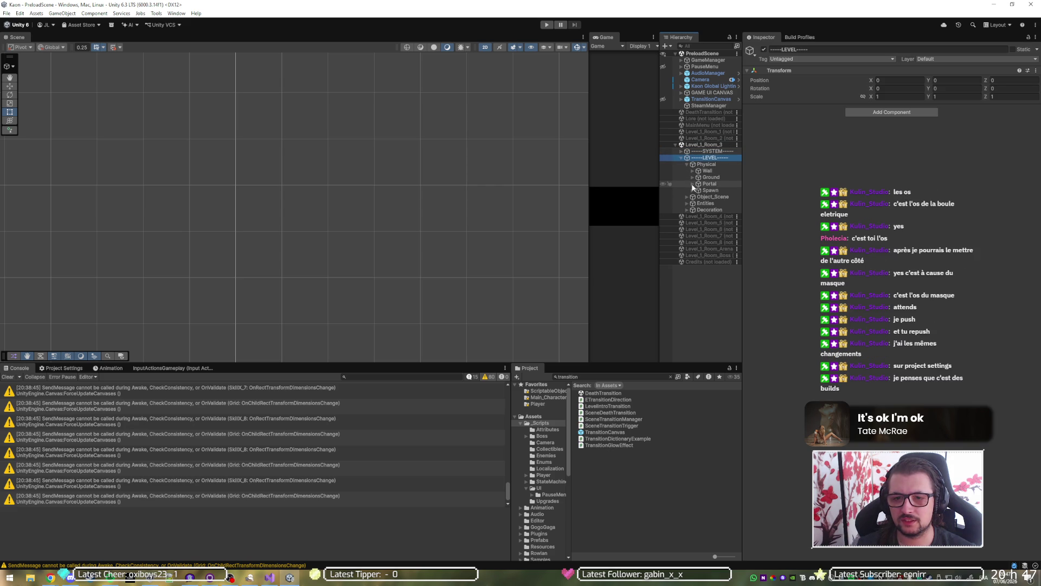
{"action": "left_click", "coordinate": [693, 184]}
{"action": "double_click", "coordinate": [719, 190]}
{"action": "scroll", "coordinate": [285, 204], "scroll_direction": "down", "scroll_amount": 10}
{"action": "key", "text": "w"}
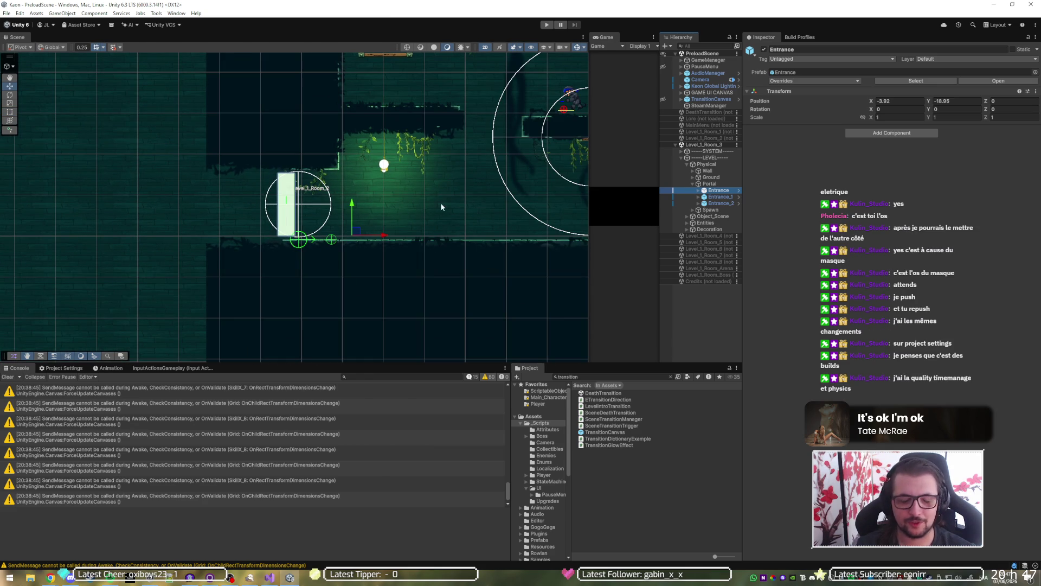